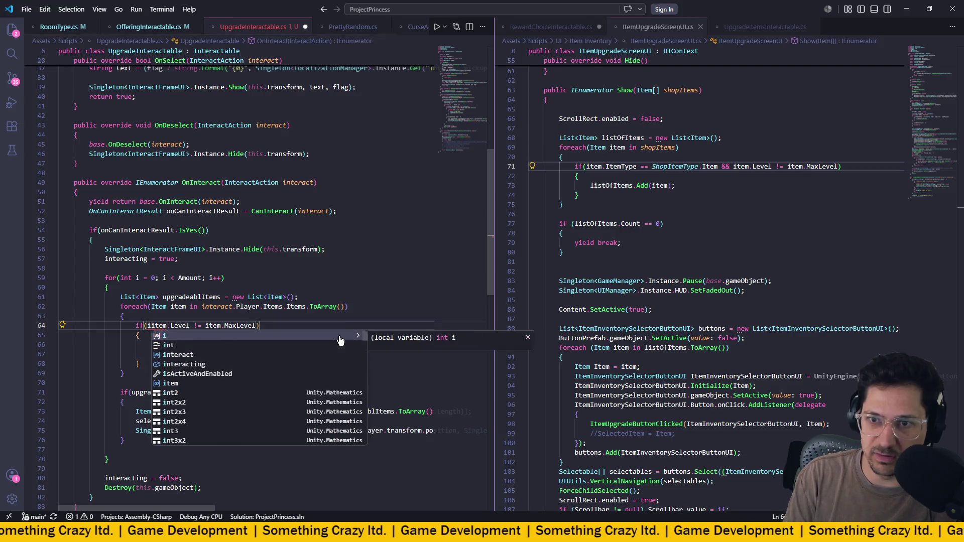
# - Extend the line-64 condition with item.ItemType == ShopItemType.Item && using autocomplete suggestions
pyautogui.press('BackSpace')
pyautogui.write('.i')
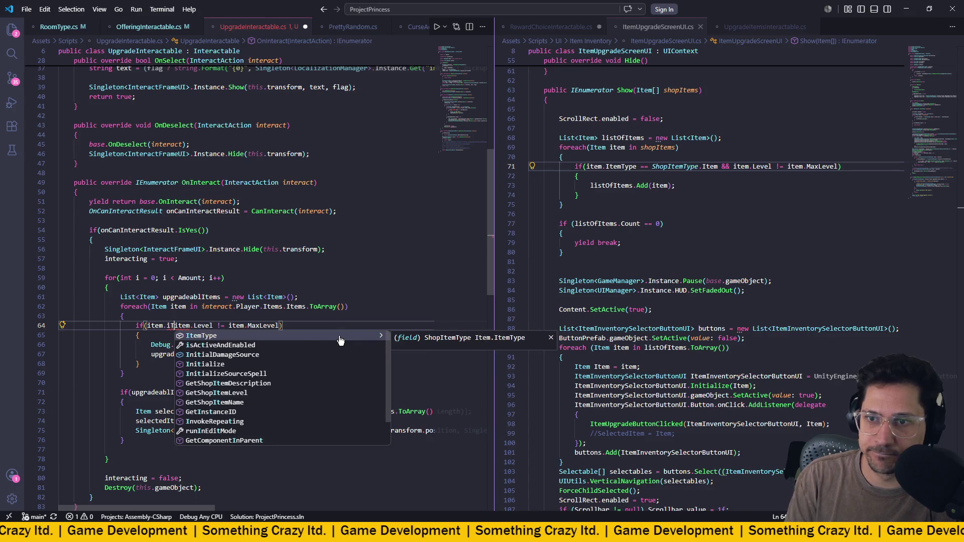
pyautogui.press('Tab')
pyautogui.write('== Sh')
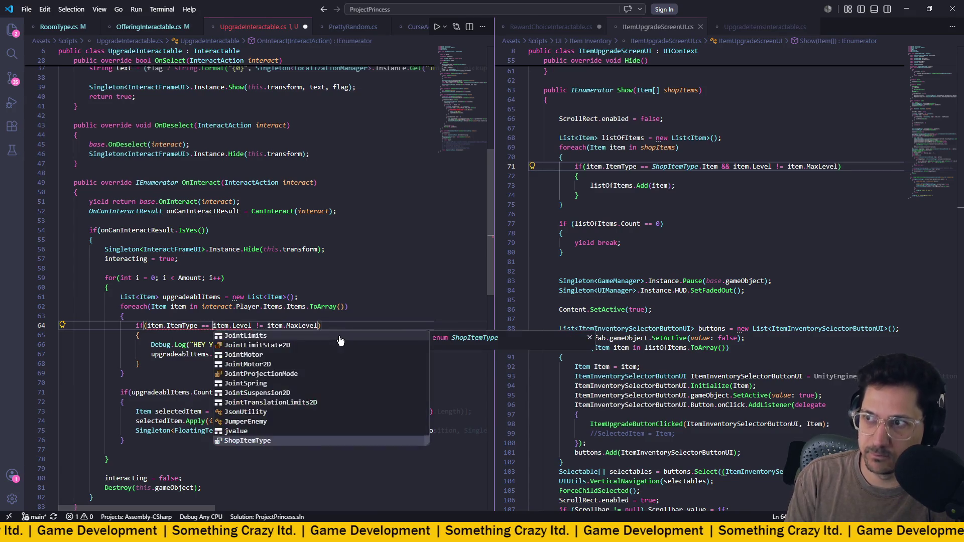
pyautogui.press('Down')
pyautogui.press('Tab')
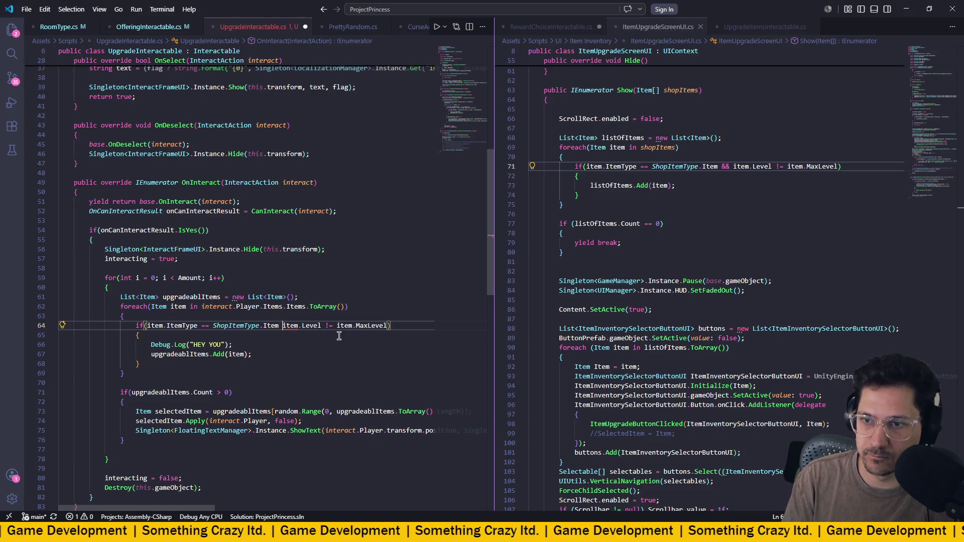
pyautogui.write('&&')
# - Save the script, review the for loop on lines 59–64, and switch to Unity
pyautogui.hotkey('ctrl', 's')
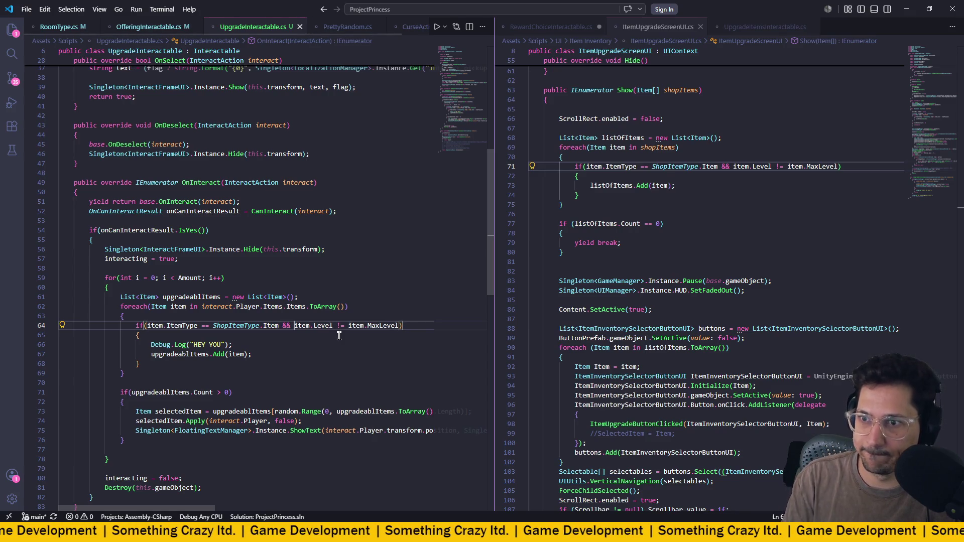
pyautogui.press('Up')
pyautogui.press('Up')
pyautogui.press('Up')
pyautogui.click(269, 326)
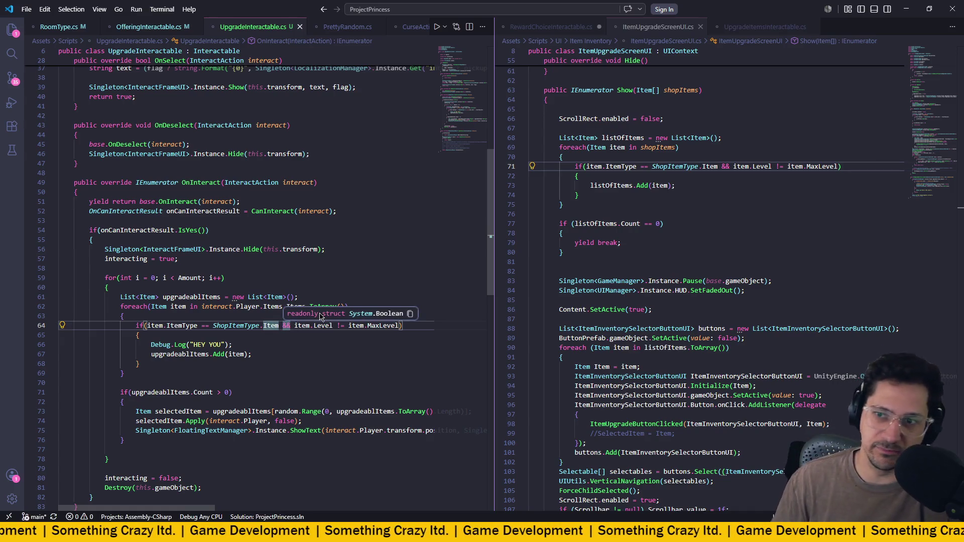
pyautogui.click(292, 277)
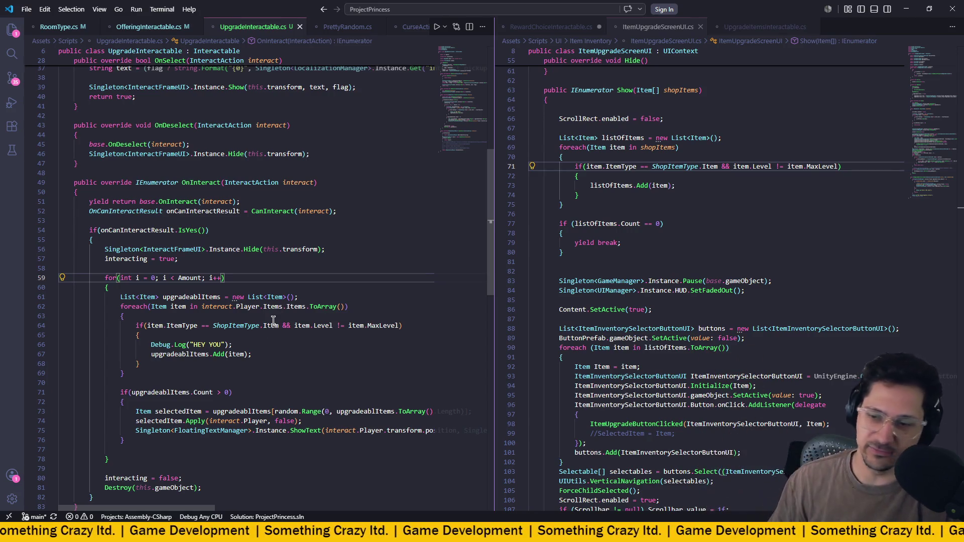
pyautogui.hotkey('alt', 'Tab')
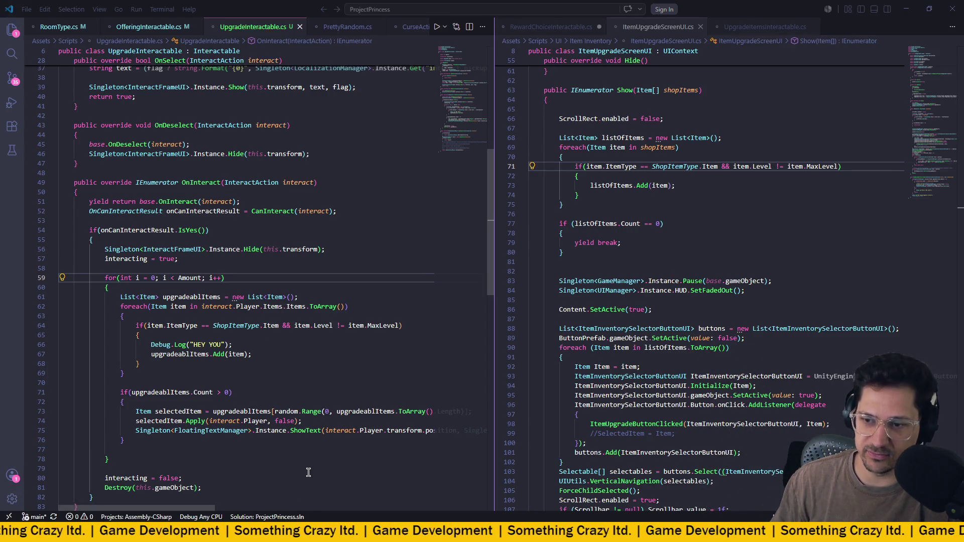
pyautogui.moveTo(308, 533)
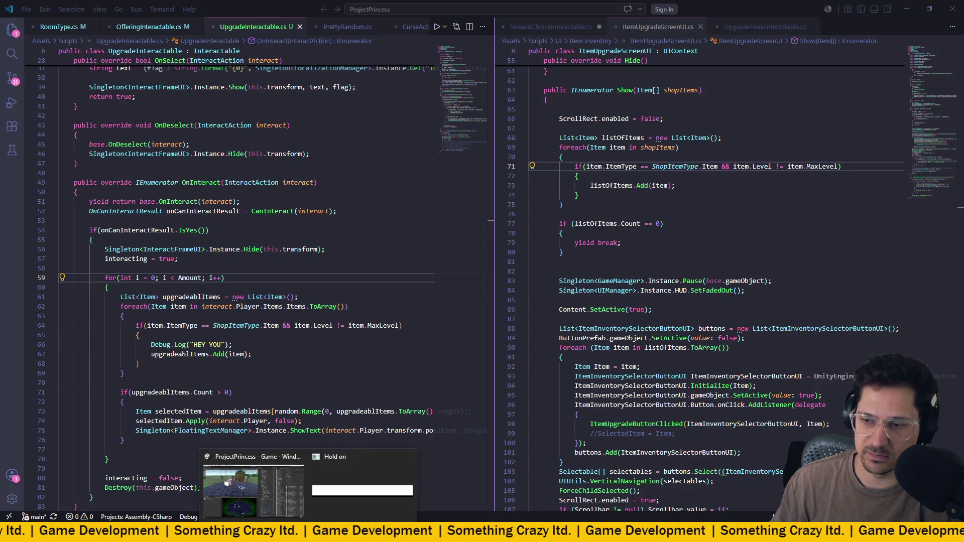
# - Bring the Unity editor forward from the taskbar and enter Play mode
pyautogui.click(253, 489)
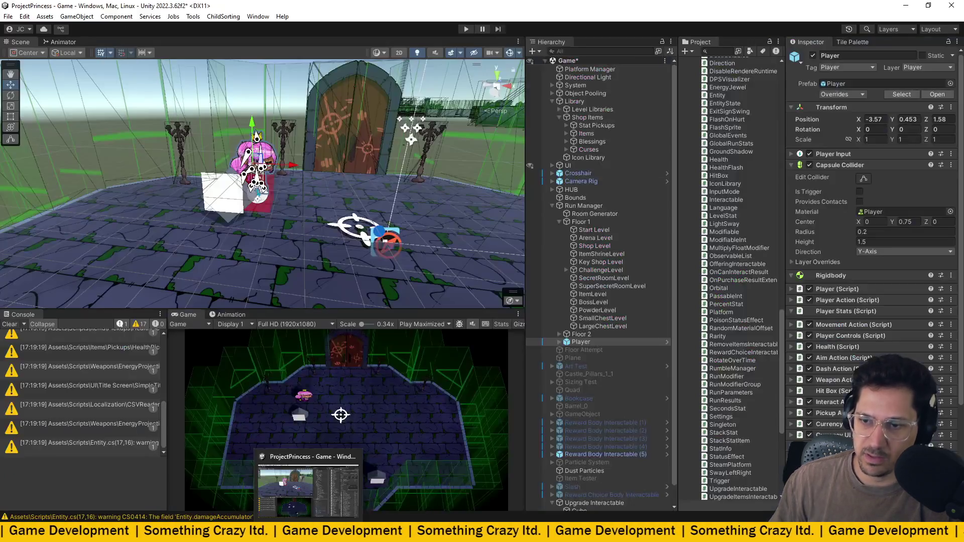
pyautogui.click(466, 30)
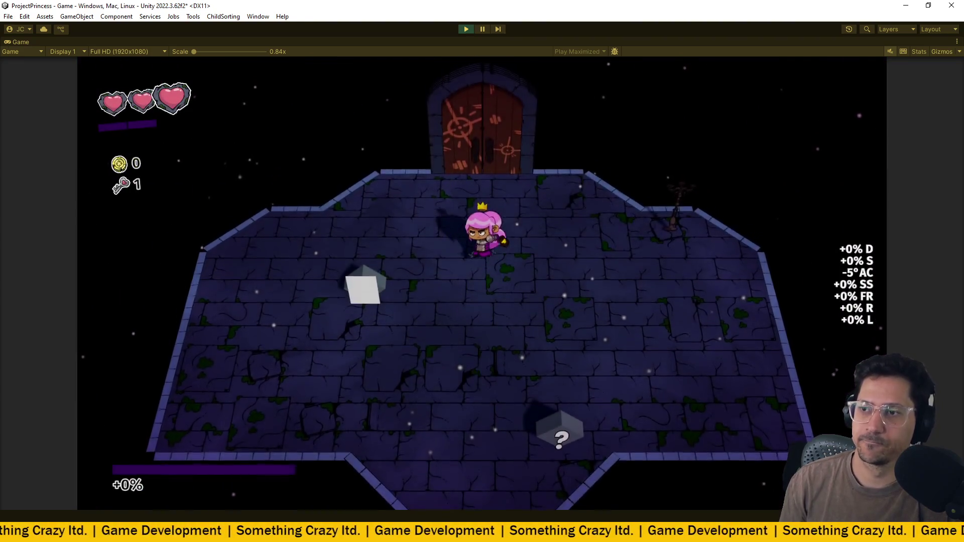
# - Walk the princess to the white box and pick up Bigger Bullets LVL.4, dismissing the popup
pyautogui.press('s')
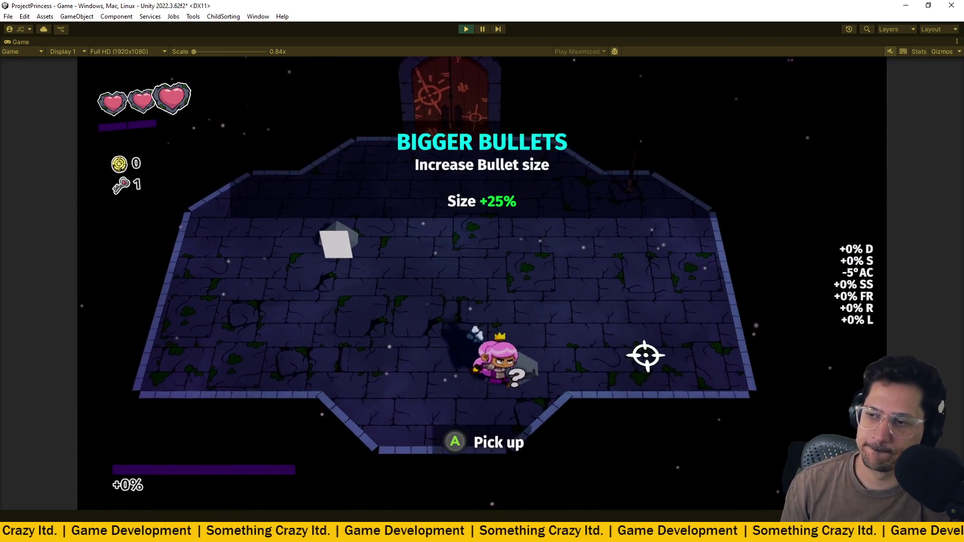
pyautogui.press('s')
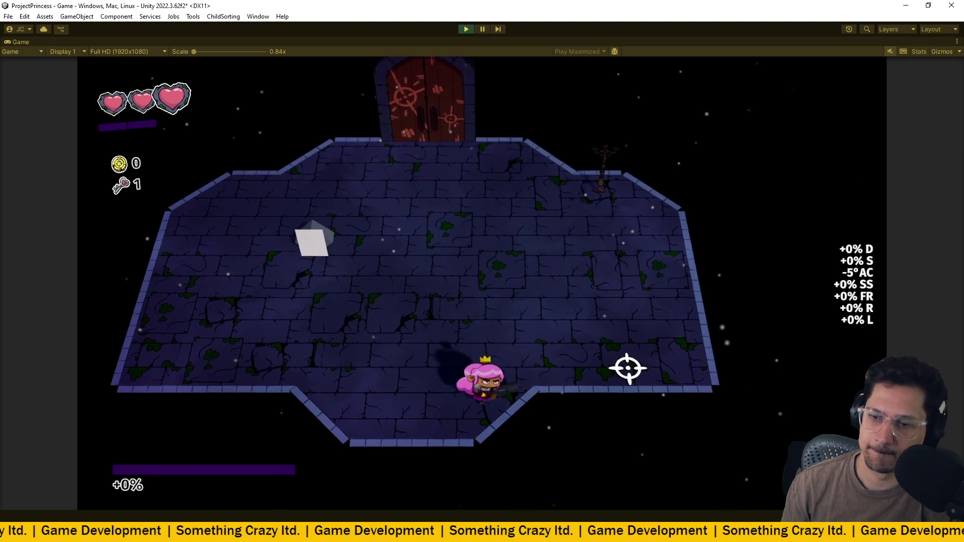
pyautogui.press('w')
pyautogui.press('a')
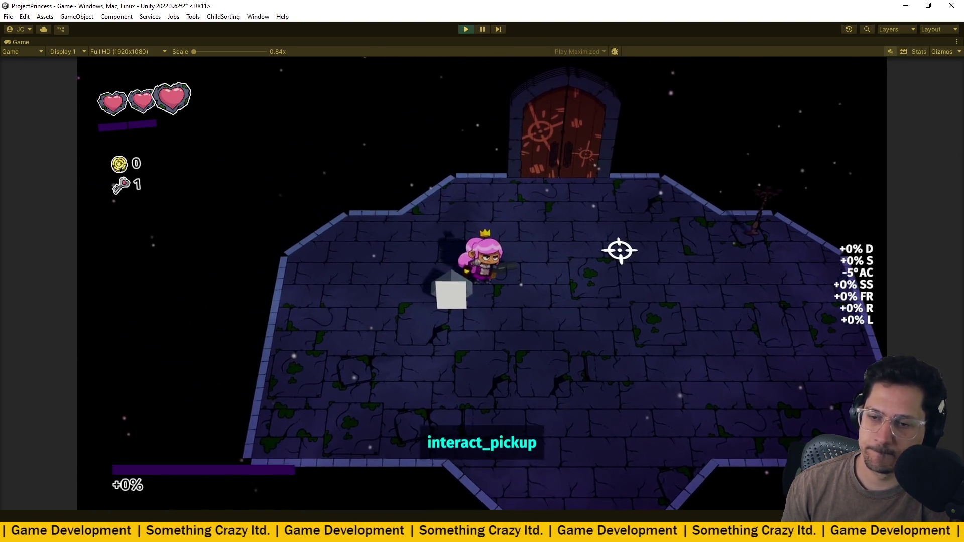
pyautogui.press('e')
pyautogui.press('s')
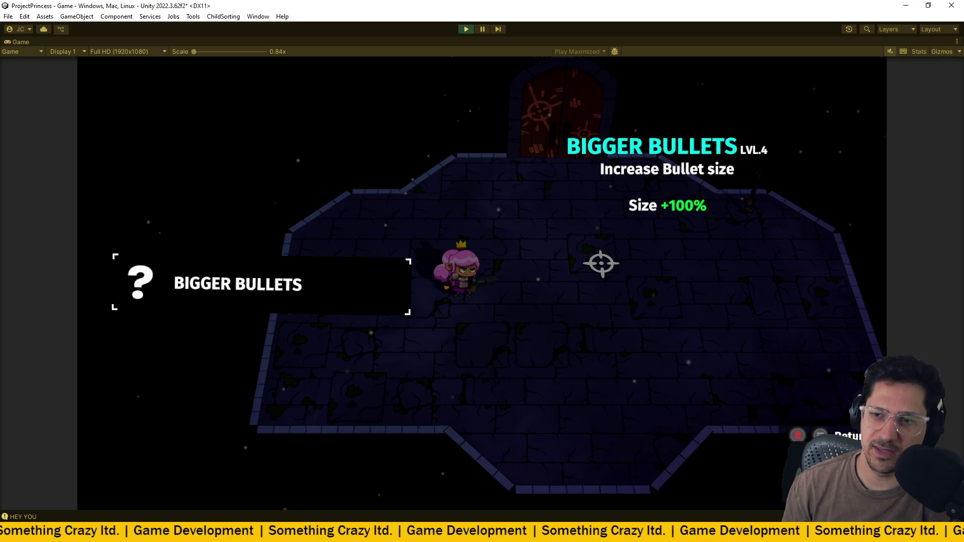
pyautogui.click(580, 276)
# - Move around the room firing the enlarged bullets at several crosshair spots
pyautogui.press('d')
pyautogui.click(457, 172)
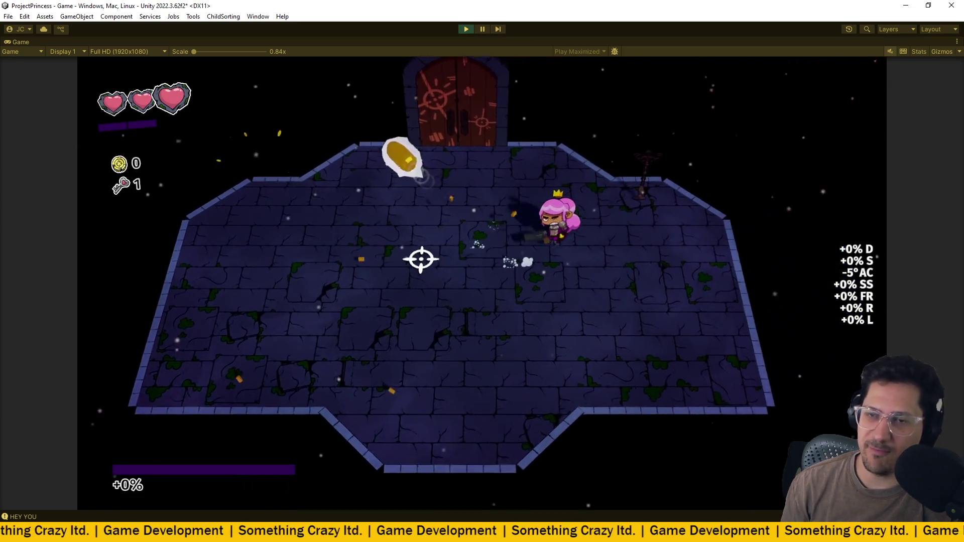
pyautogui.click(586, 235)
pyautogui.press('a')
pyautogui.click(652, 222)
pyautogui.click(623, 172)
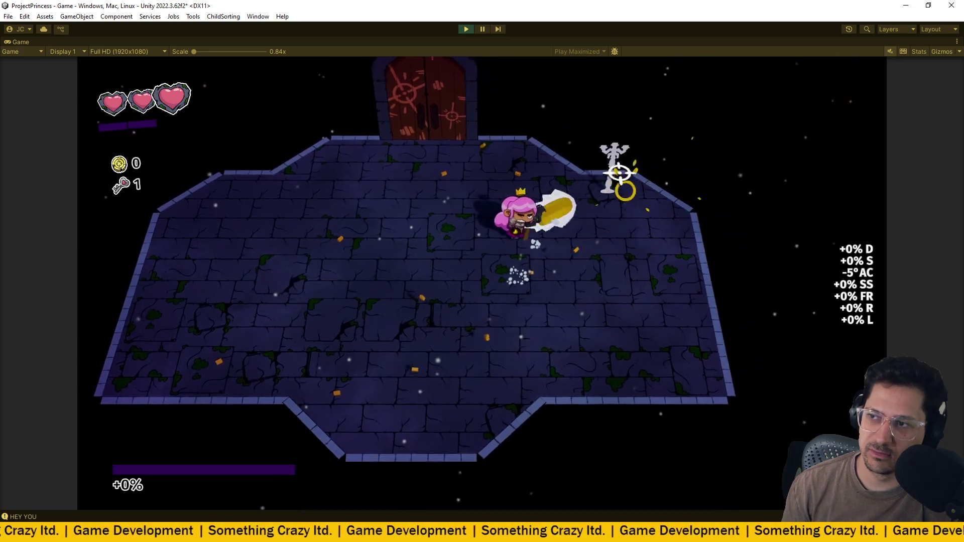
pyautogui.click(438, 213)
pyautogui.click(489, 155)
pyautogui.click(433, 241)
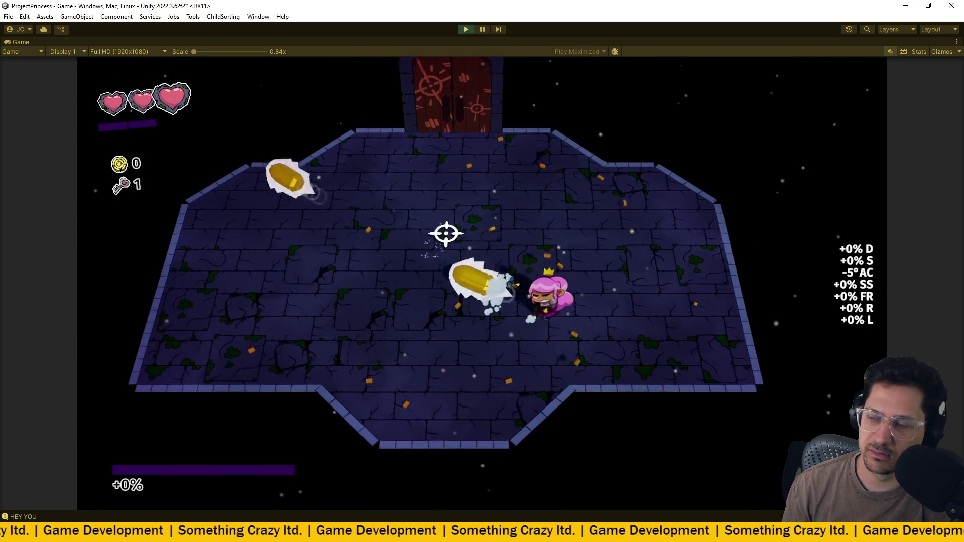
pyautogui.click(446, 252)
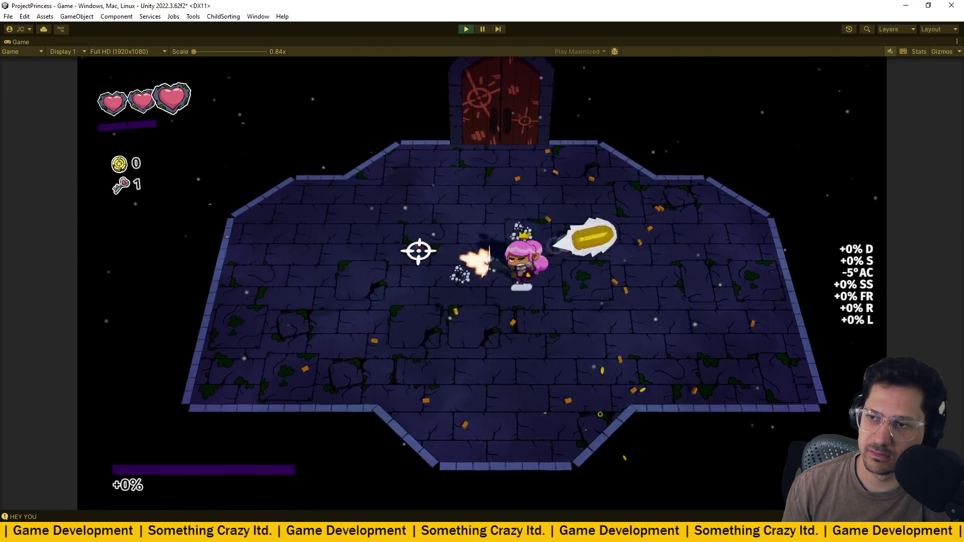
pyautogui.click(490, 232)
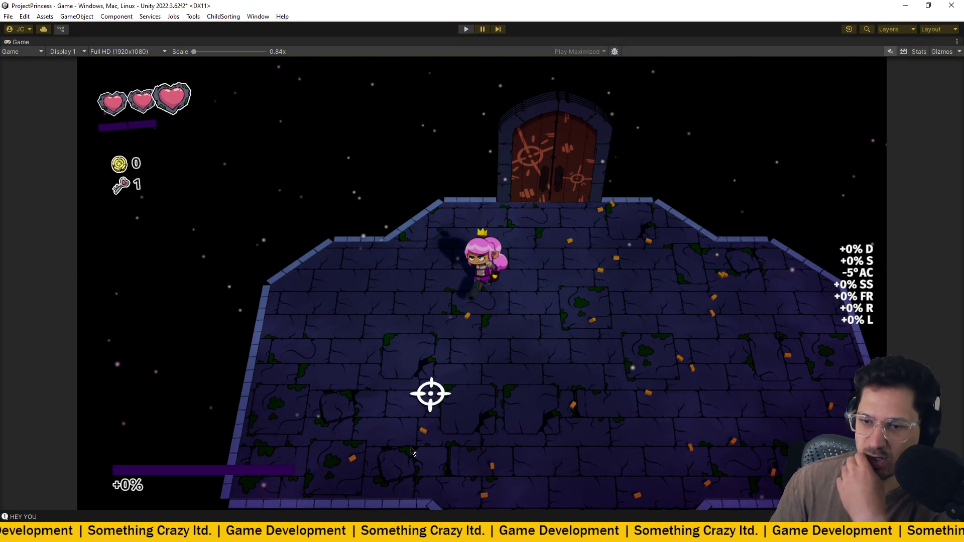
# - Scroll through UpgradeInteractable.cs and check the Unity console output
pyautogui.hotkey('alt', 'Tab')
pyautogui.scroll(-3, 329, 226)
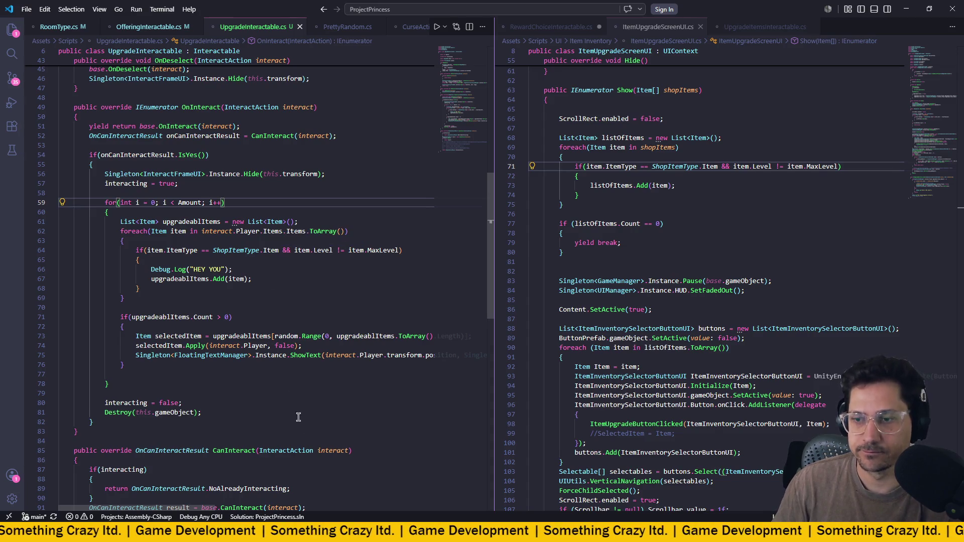
pyautogui.hotkey('alt', 'Tab')
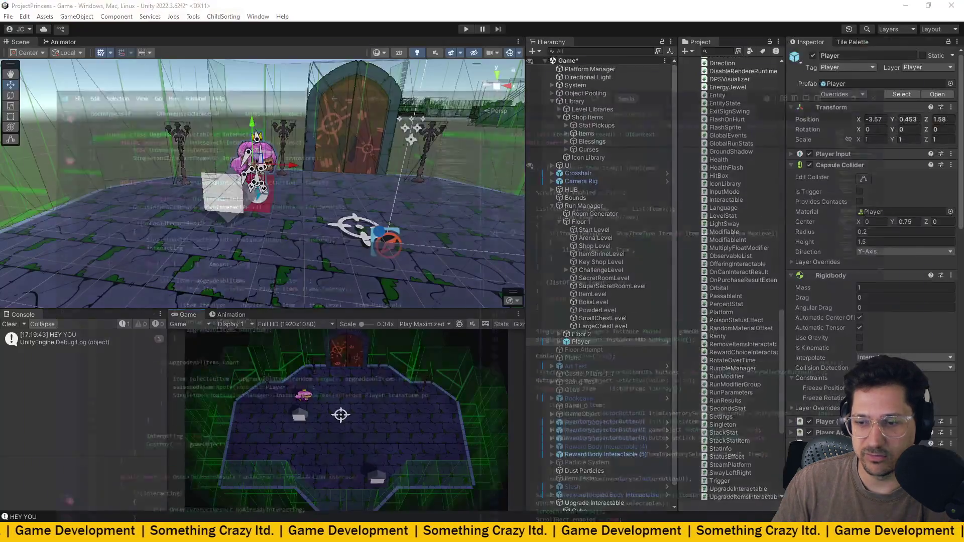
# - Delete the Debug.Log("HEY YOU") line and return to Unity so scripts reload
pyautogui.hotkey('alt', 'Tab')
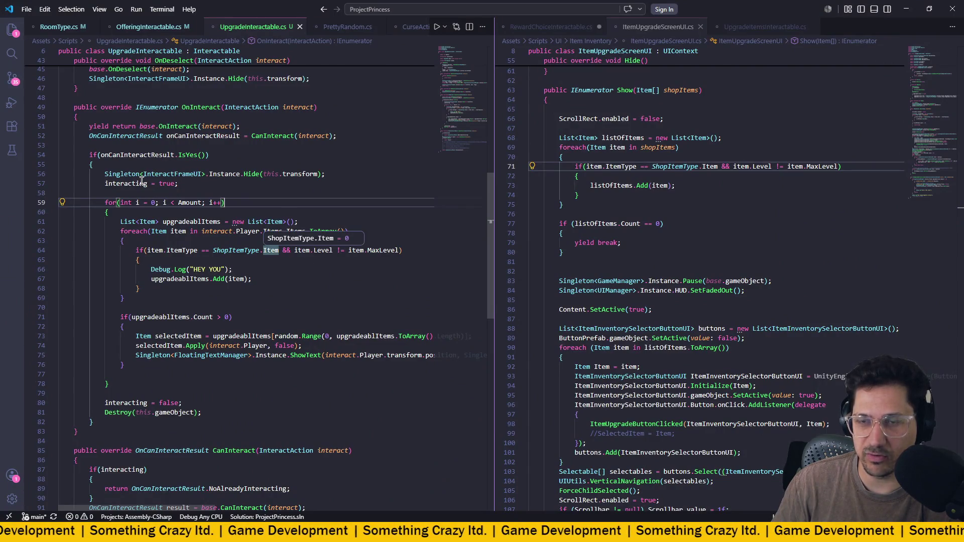
pyautogui.moveTo(268, 269); pyautogui.dragTo(25, 268)
pyautogui.press('BackSpace')
pyautogui.press('BackSpace')
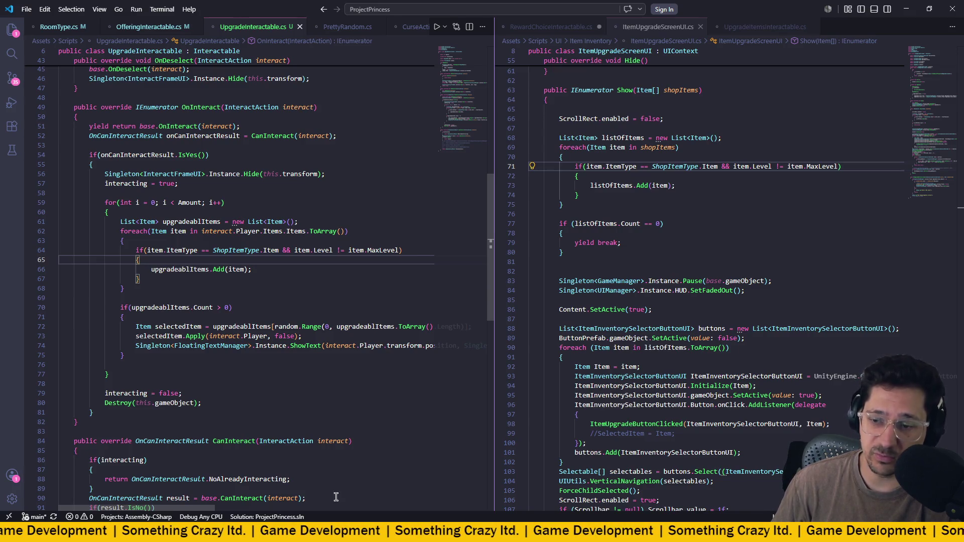
pyautogui.hotkey('alt', 'Tab')
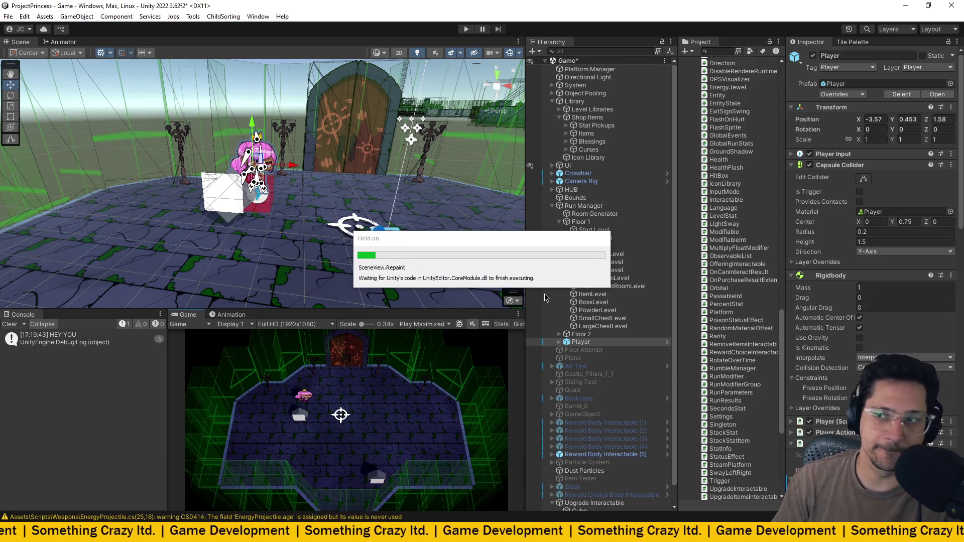
# - Locate Whetstone via Reward Body Interactable (4)'s Debug Item, select it, and expand Crit Damage
pyautogui.scroll(-1, 545, 297)
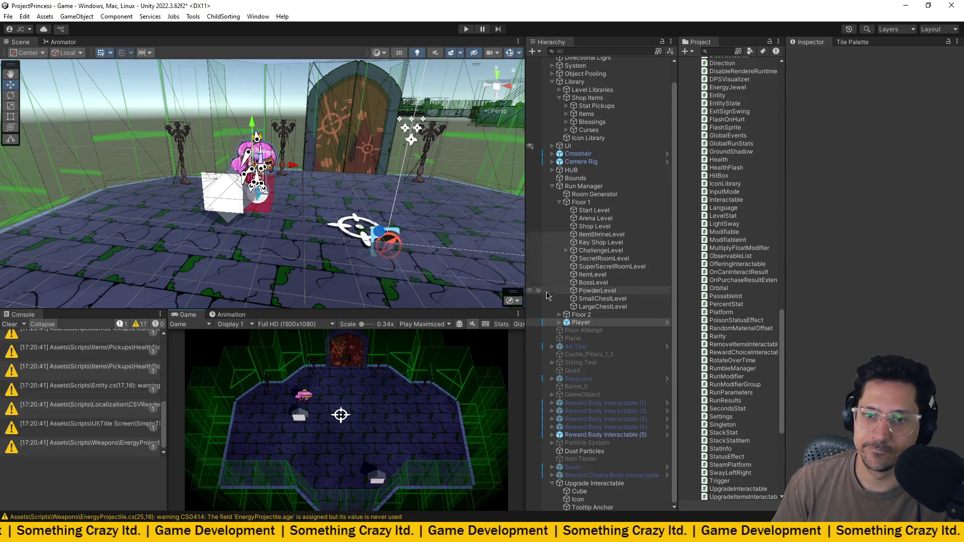
pyautogui.click(624, 429)
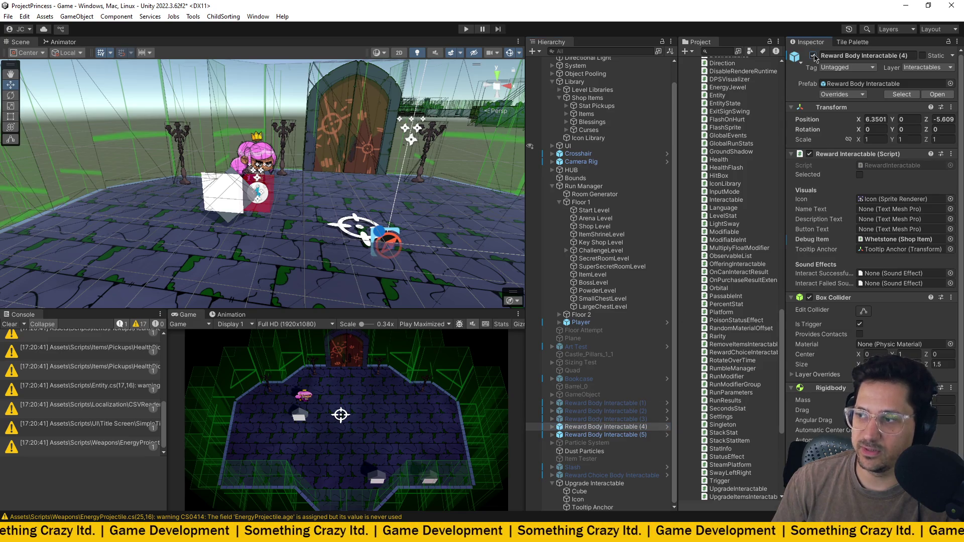
pyautogui.click(875, 239)
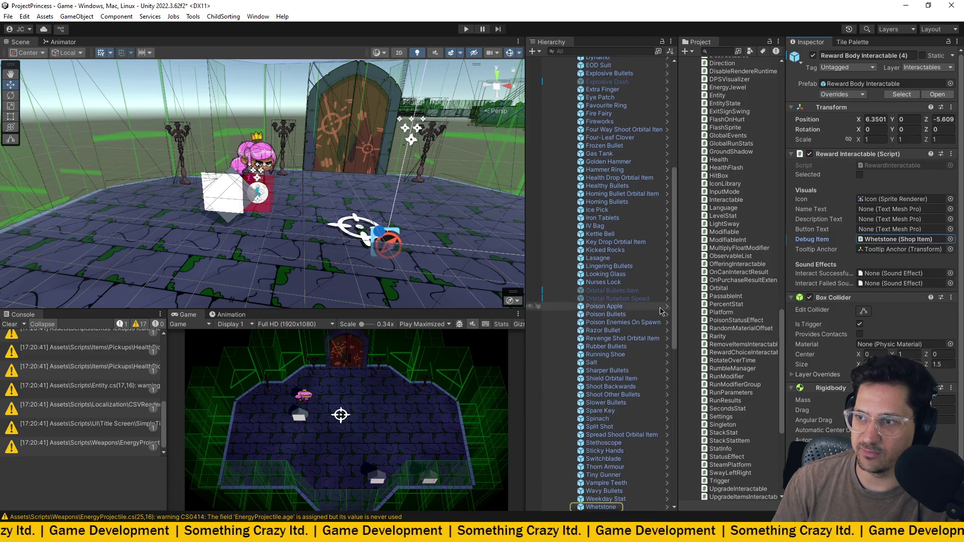
pyautogui.click(631, 417)
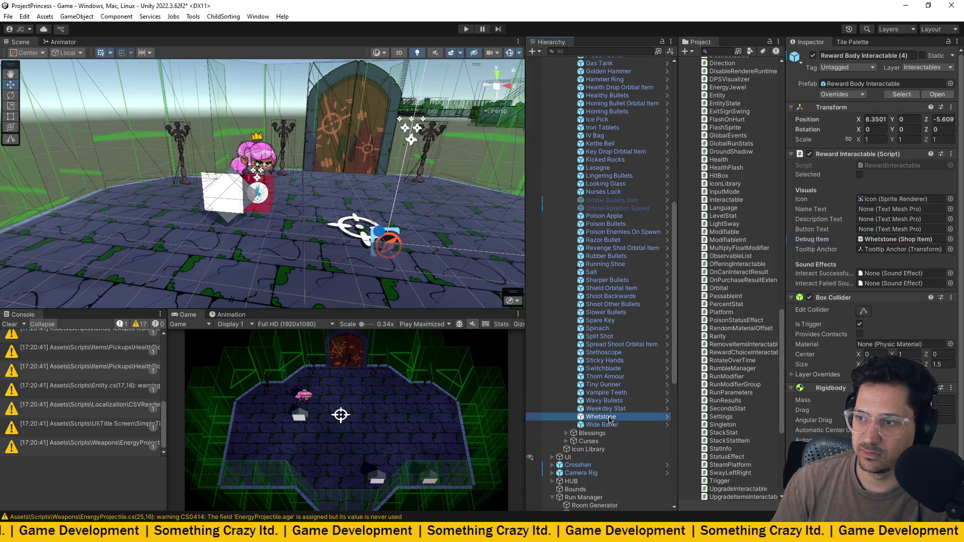
pyautogui.click(818, 426)
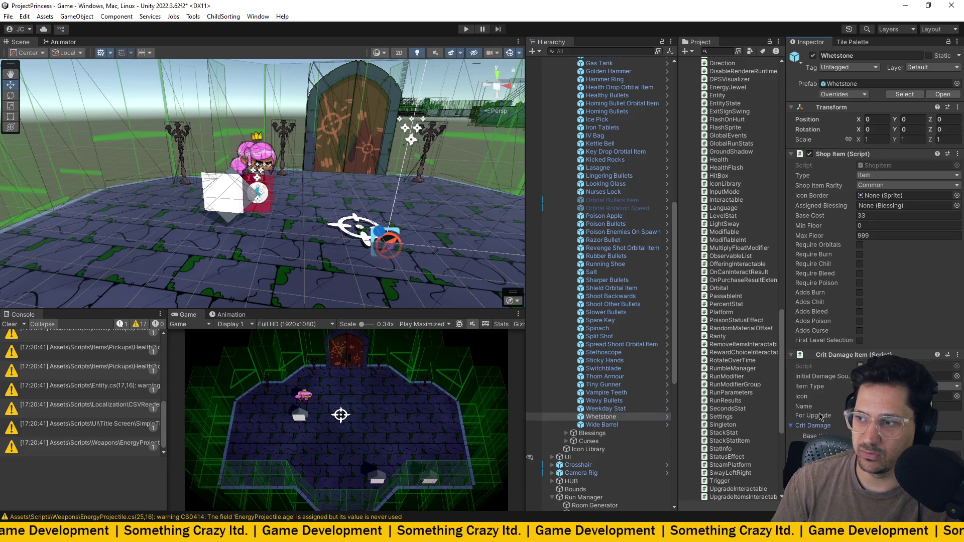
pyautogui.scroll(-2, 823, 401)
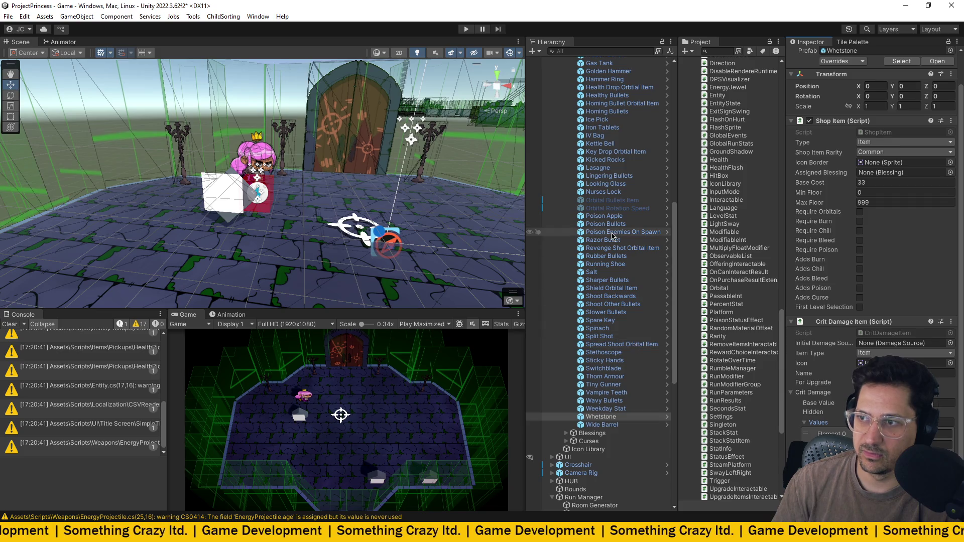
pyautogui.scroll(-10, 625, 387)
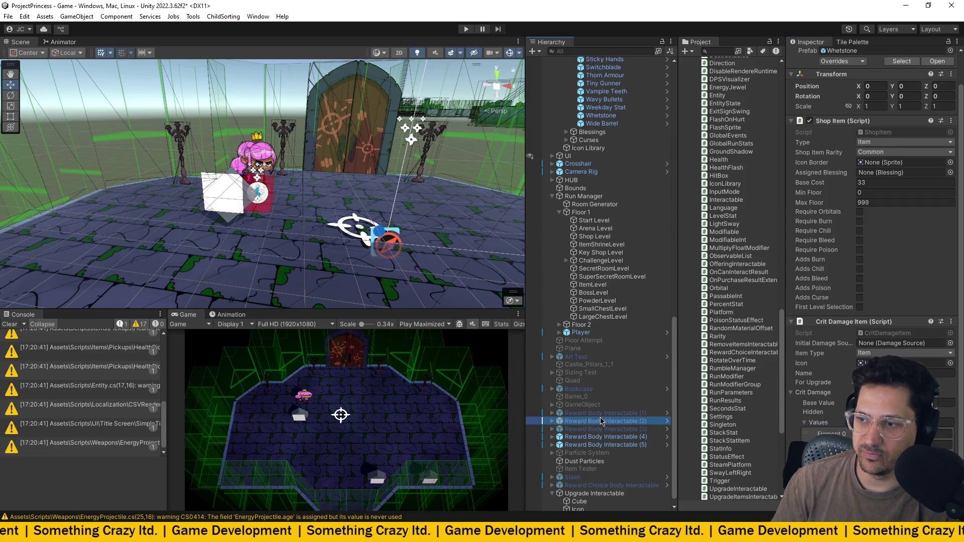
# - Open Vampire Teeth from Reward Body Interactable (3)'s Debug Item, review Heal On Crit, then enter Play mode
pyautogui.click(603, 429)
pyautogui.scroll(2, 799, 95)
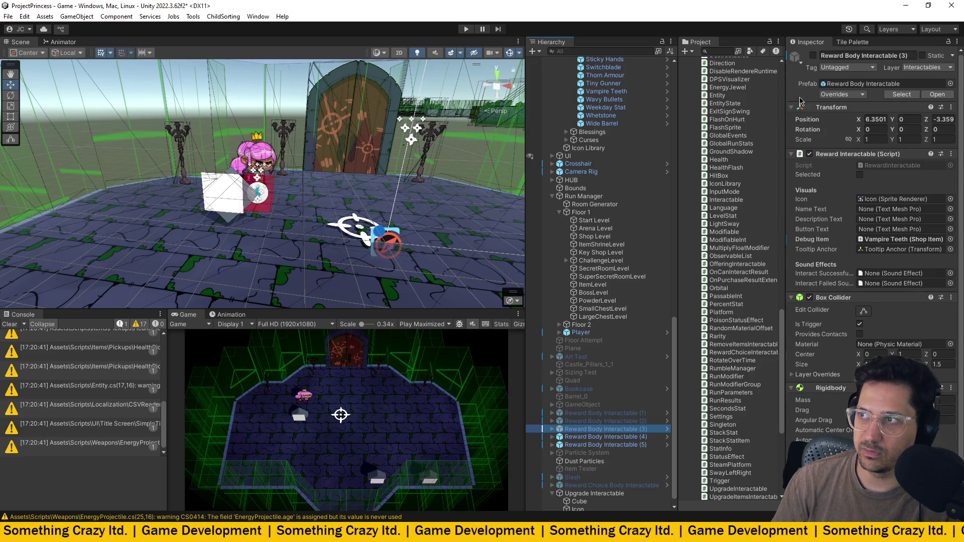
pyautogui.scroll(-2, 836, 253)
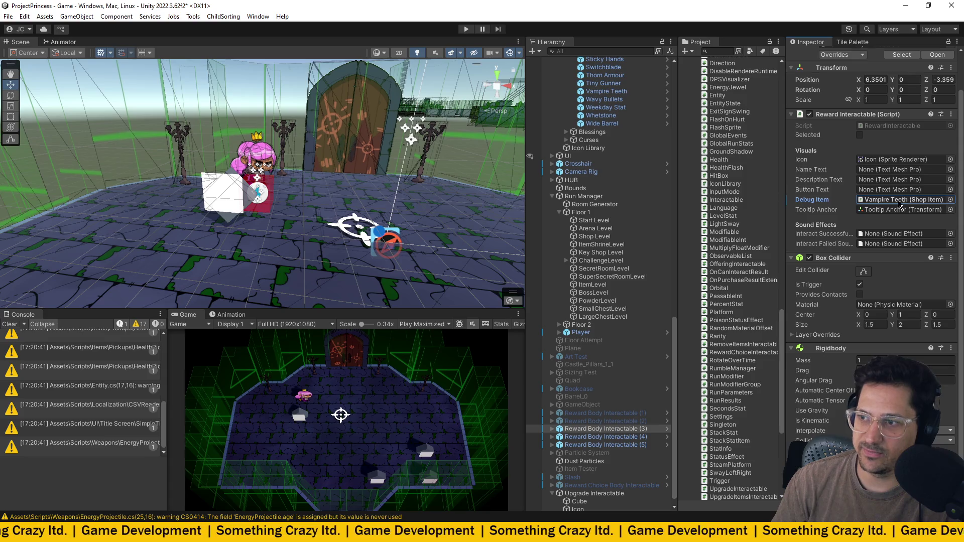
pyautogui.scroll(2, 884, 211)
pyautogui.scroll(10, 733, 241)
pyautogui.scroll(4, 642, 248)
pyautogui.scroll(5, 642, 247)
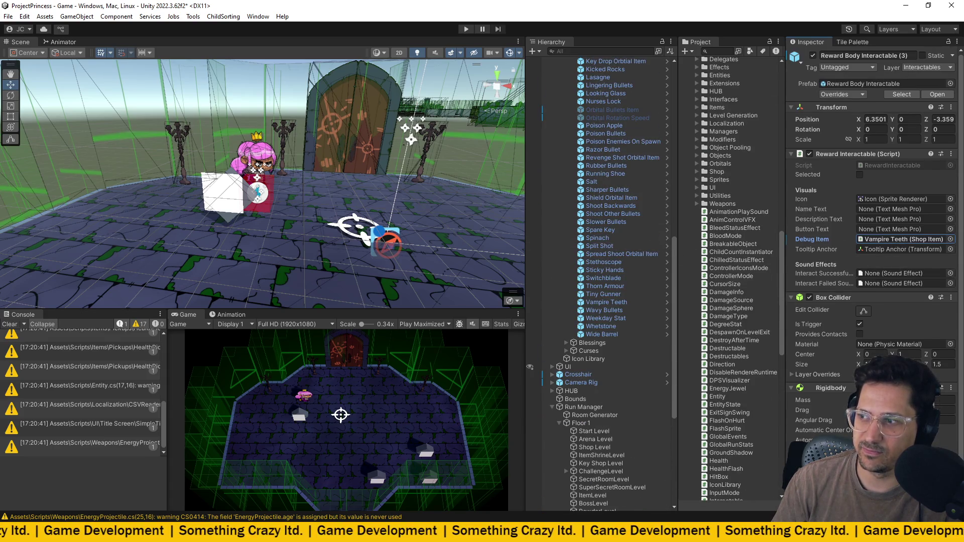
pyautogui.doubleClick(899, 239)
pyautogui.click(805, 437)
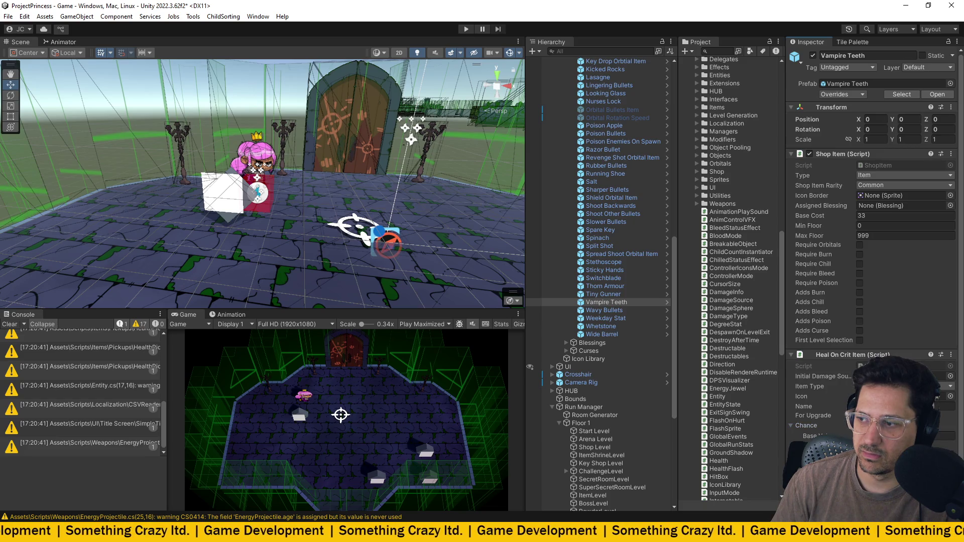
pyautogui.scroll(-1, 874, 251)
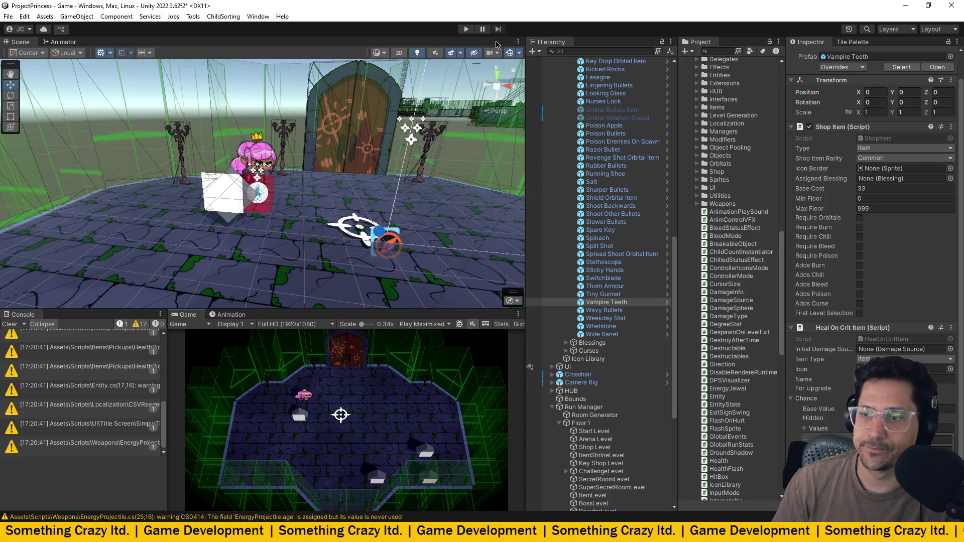
pyautogui.click(465, 30)
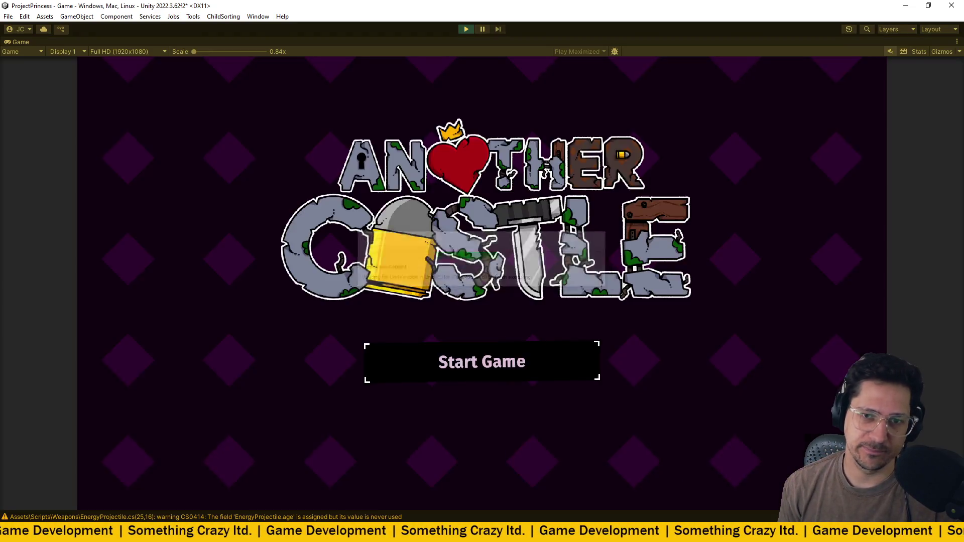
# - Walk onto a mystery box to view its upgrades, then pick up the white box item
pyautogui.hotkey('s', 'd')
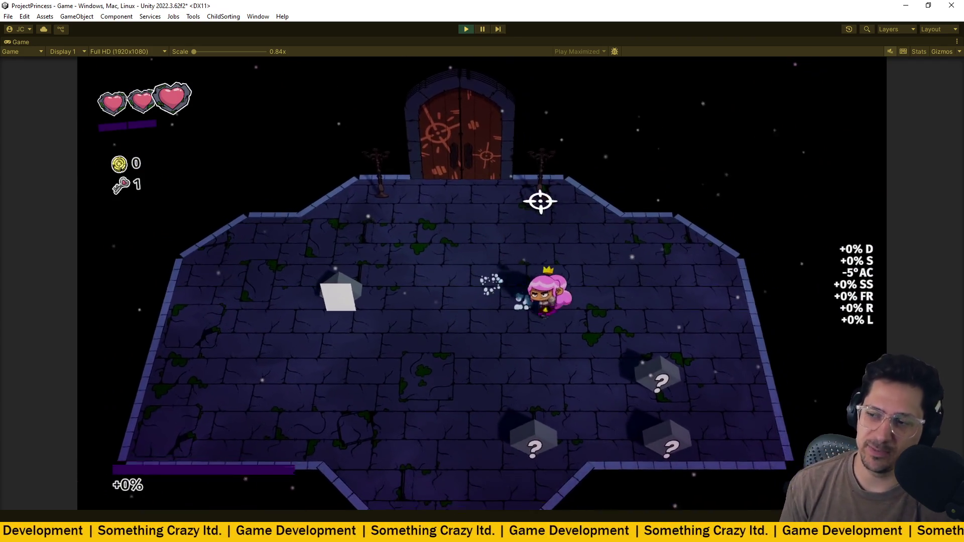
pyautogui.press('a')
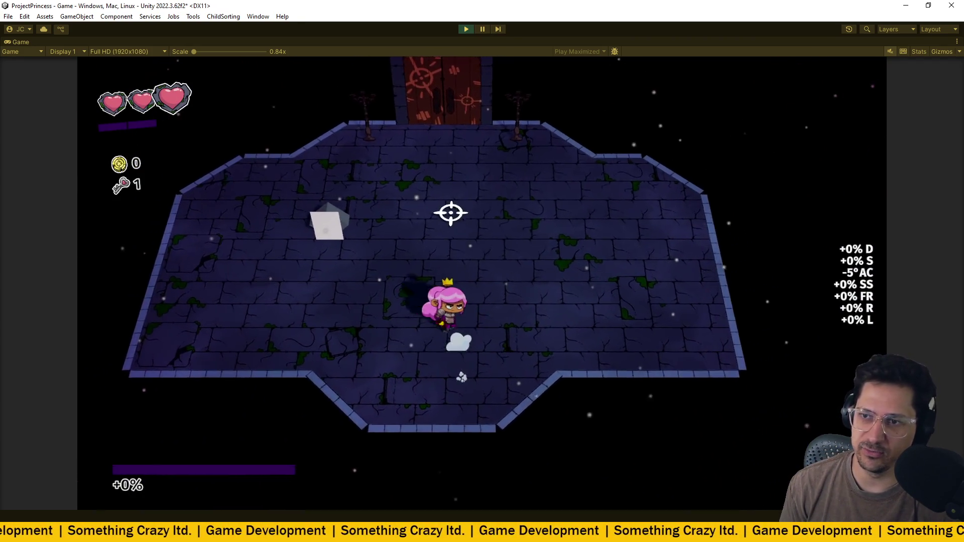
pyautogui.press('w')
pyautogui.press('s')
pyautogui.press('w')
pyautogui.press('w')
pyautogui.press('w')
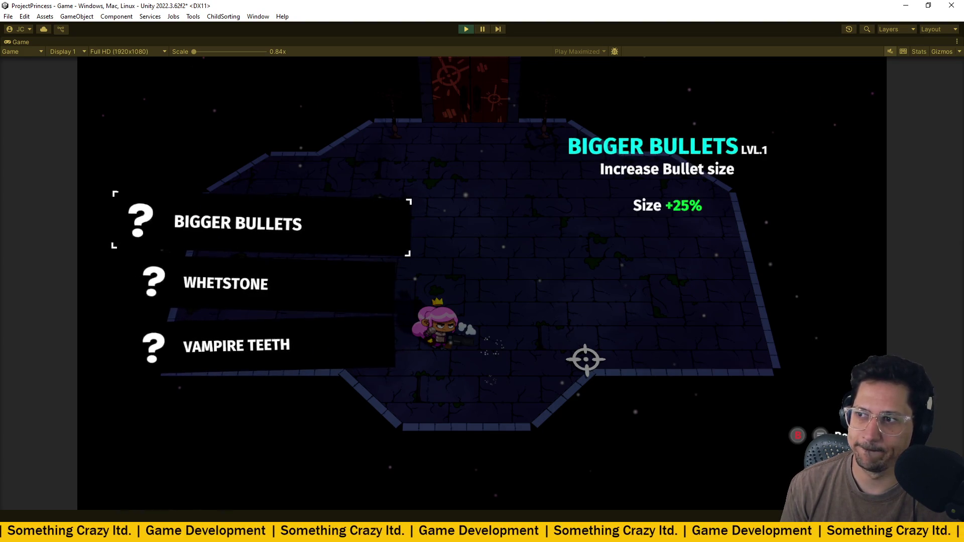
pyautogui.press('e')
pyautogui.press('w')
pyautogui.press('e')
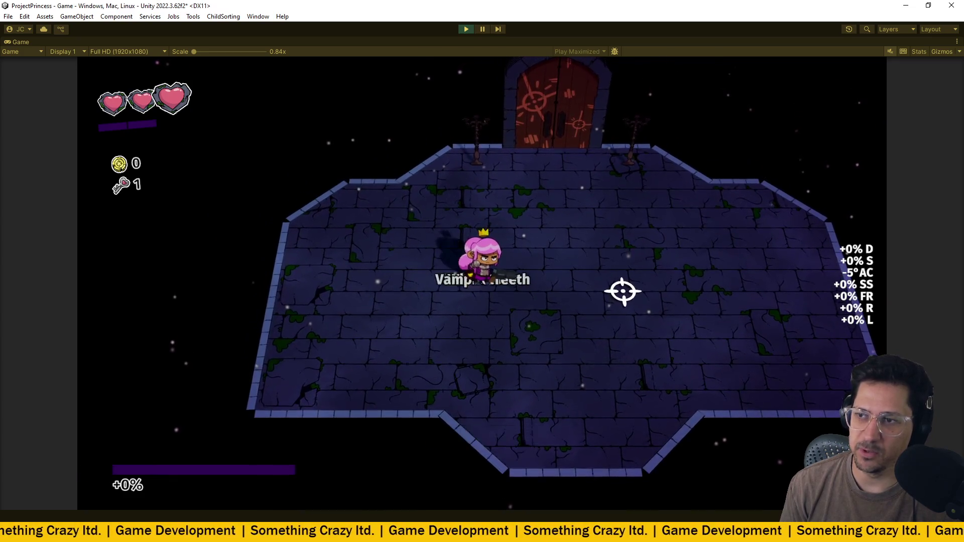
# - Browse the offered Bigger Bullets, Whetstone level 3 and Vampire Teeth upgrades
pyautogui.press('s')
pyautogui.press('s')
pyautogui.press('w')
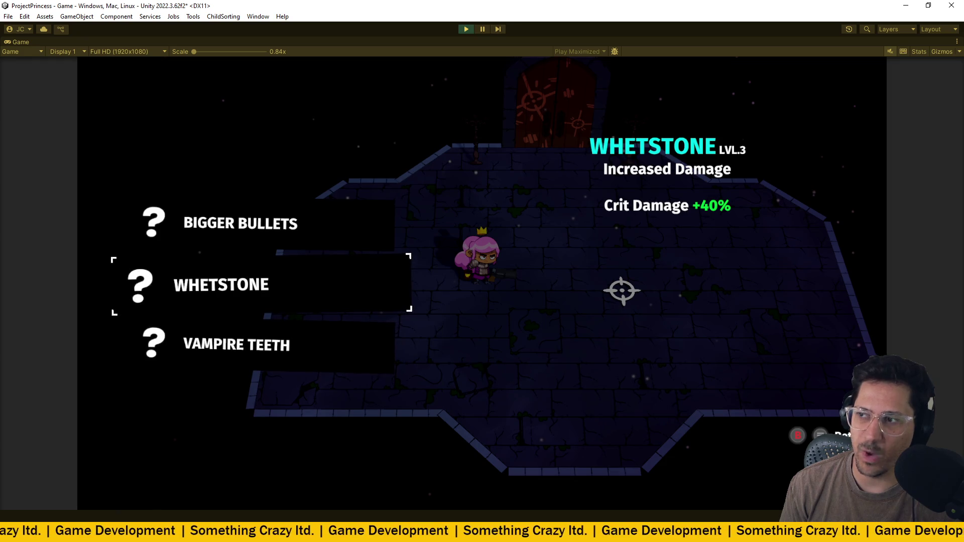
pyautogui.press('w')
pyautogui.press('s')
pyautogui.press('s')
pyautogui.press('s')
pyautogui.press('s')
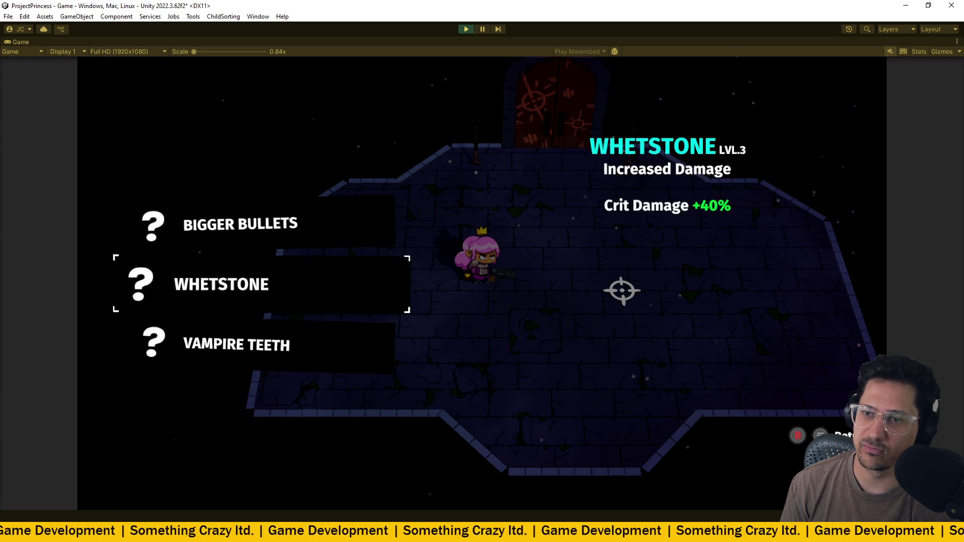
pyautogui.press('s')
pyautogui.press('w')
pyautogui.press('w')
pyautogui.press('w')
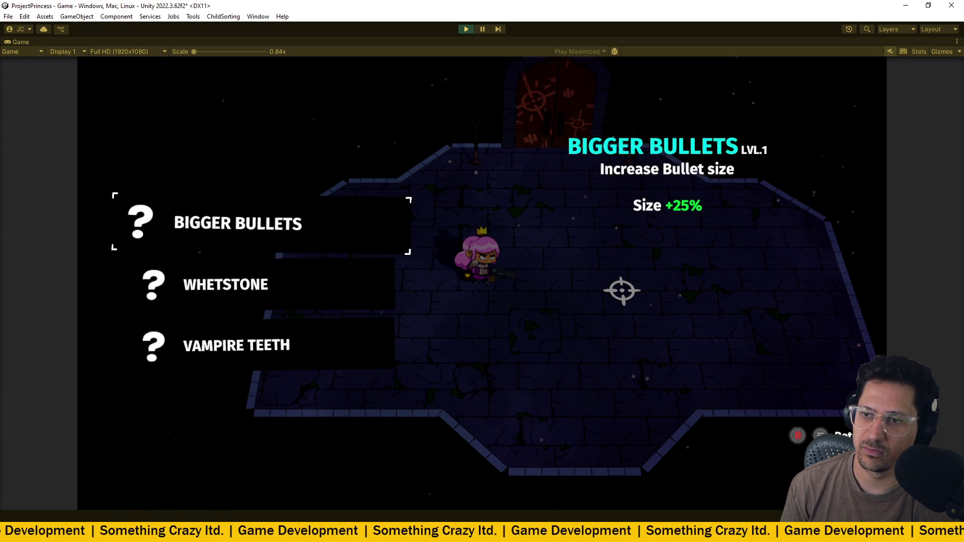
pyautogui.press('s')
pyautogui.press('s')
pyautogui.press('w')
pyautogui.press('s')
pyautogui.press('w')
# - Leave the upgrade menu and bring up the pause menu with Quick Restart
pyautogui.press('Return')
pyautogui.press('Escape')
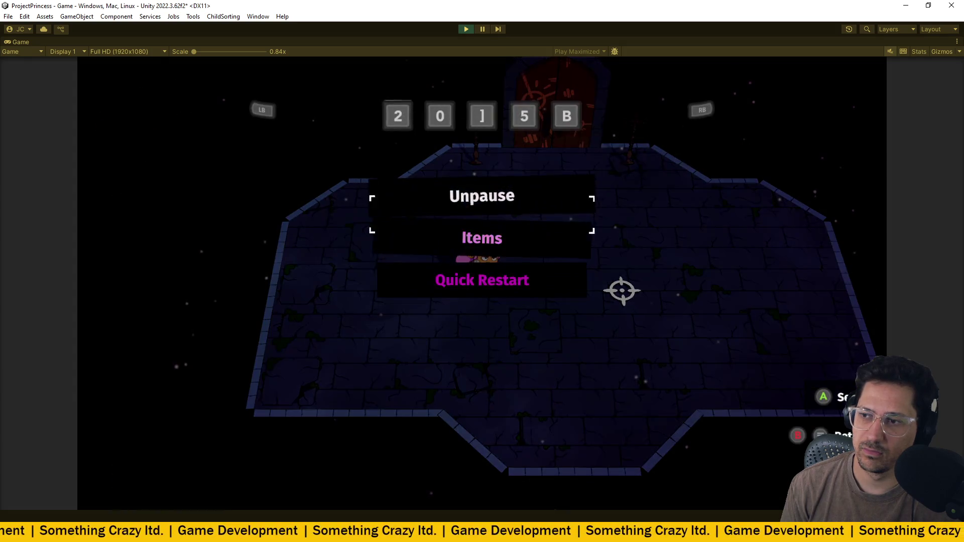
pyautogui.press('Escape')
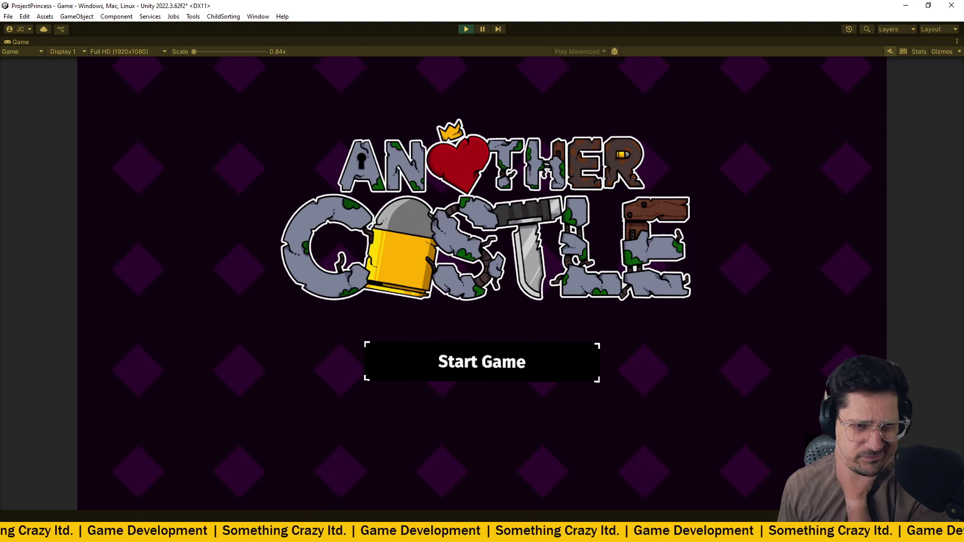
# - Start a new game and walk the princess around the room to the white block
pyautogui.press('Return')
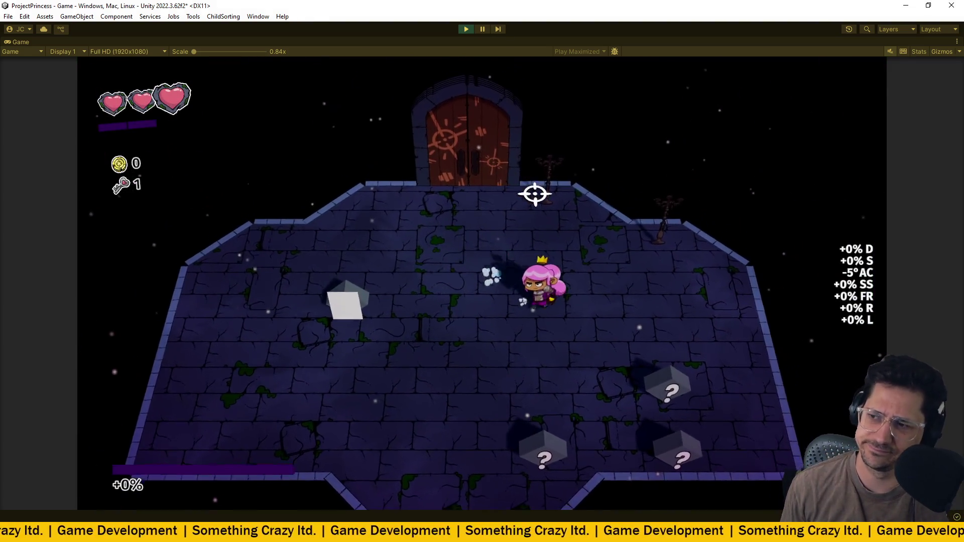
pyautogui.press('s')
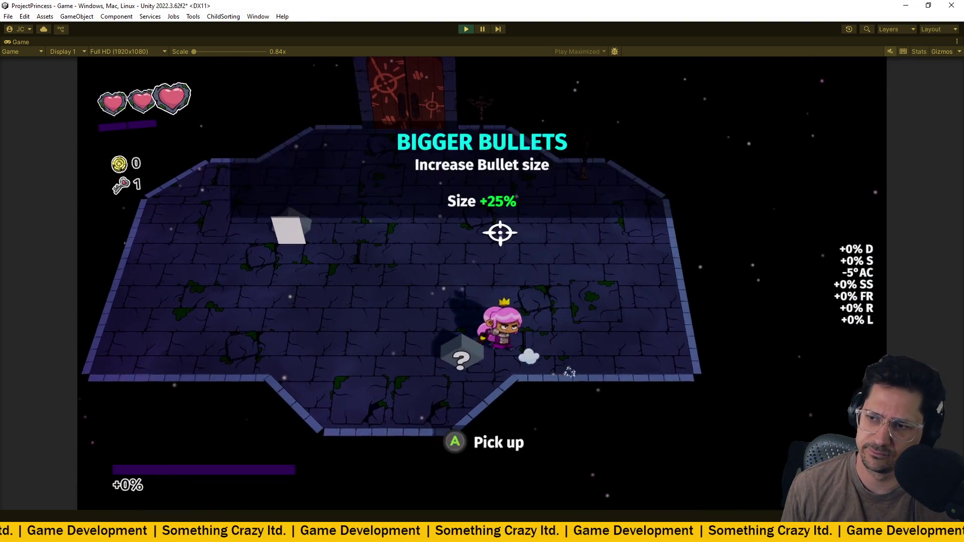
pyautogui.press('a')
pyautogui.press('w')
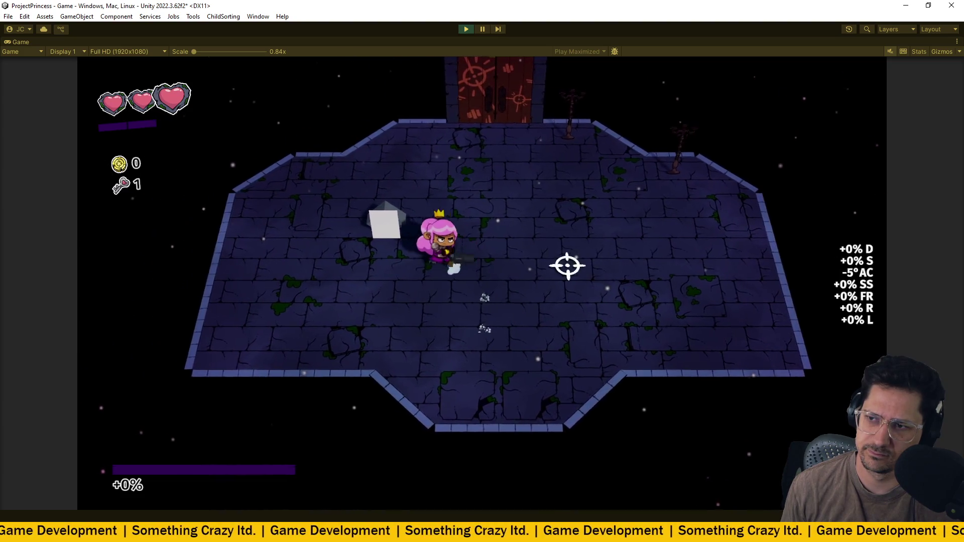
pyautogui.press('d')
pyautogui.press('s')
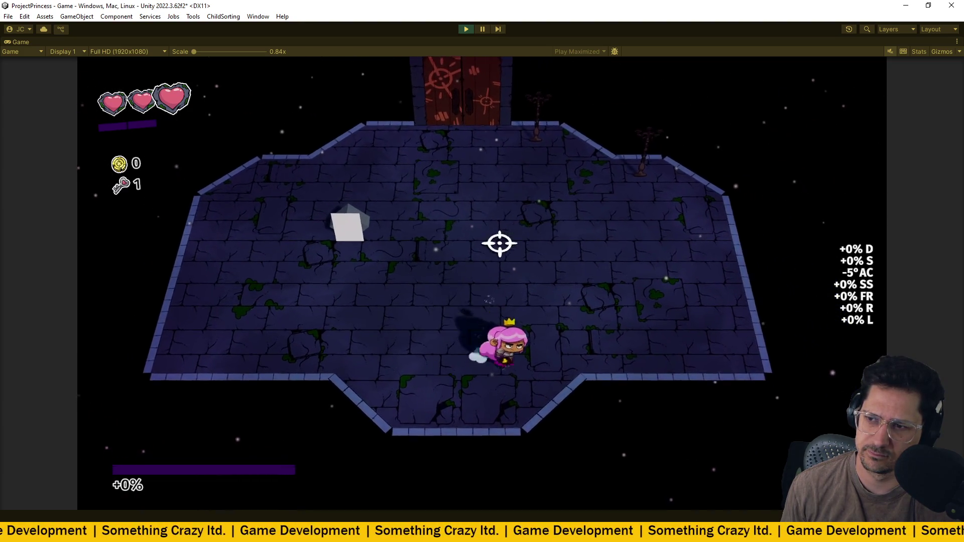
pyautogui.press('w')
pyautogui.press('a')
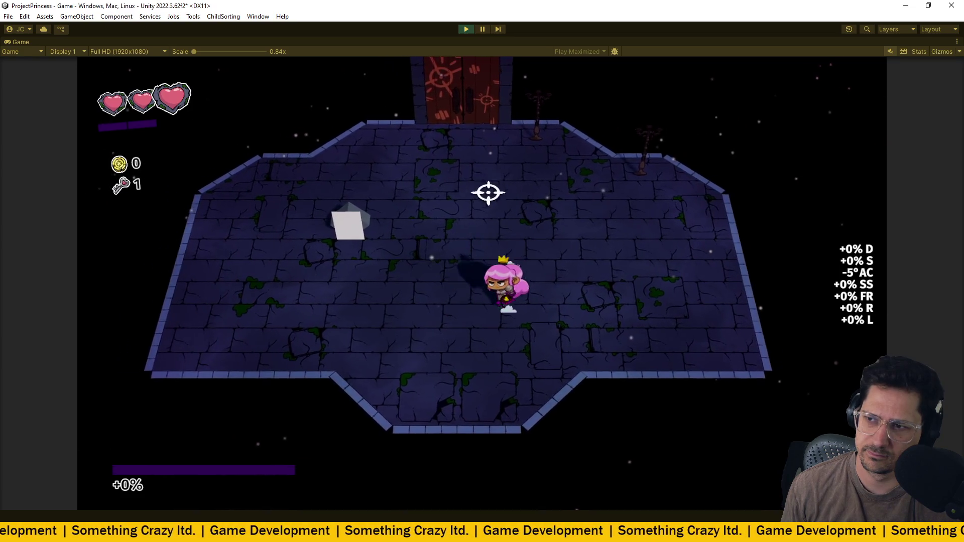
pyautogui.press('s')
pyautogui.press('a')
pyautogui.press('w')
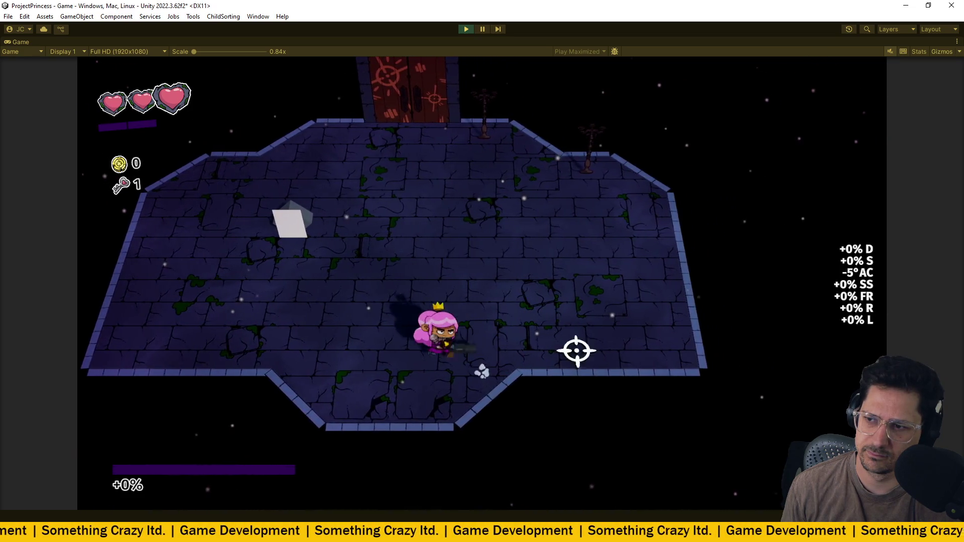
pyautogui.press('w')
pyautogui.press('e')
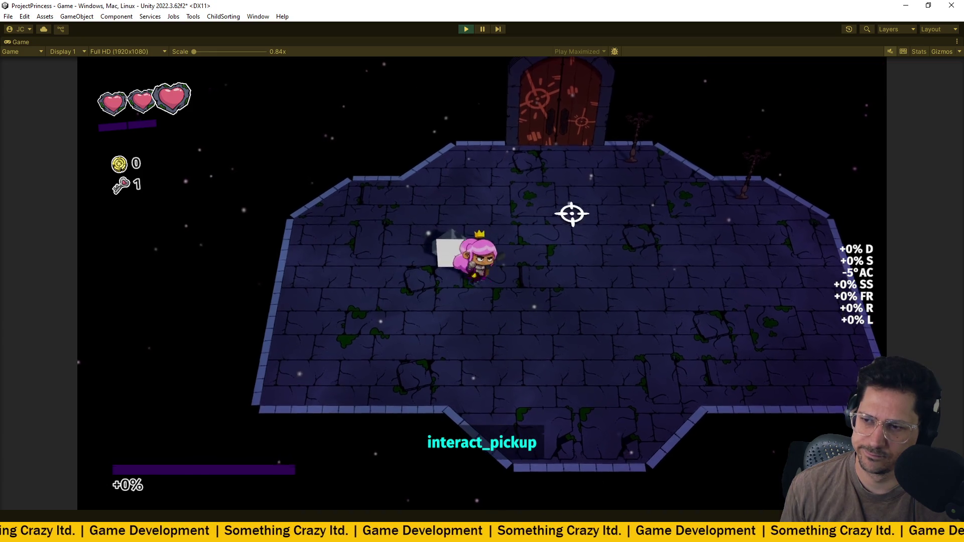
# - Pick up the item and browse the Bigger Bullets, Whetstone and Vampire Teeth choices
pyautogui.press('e')
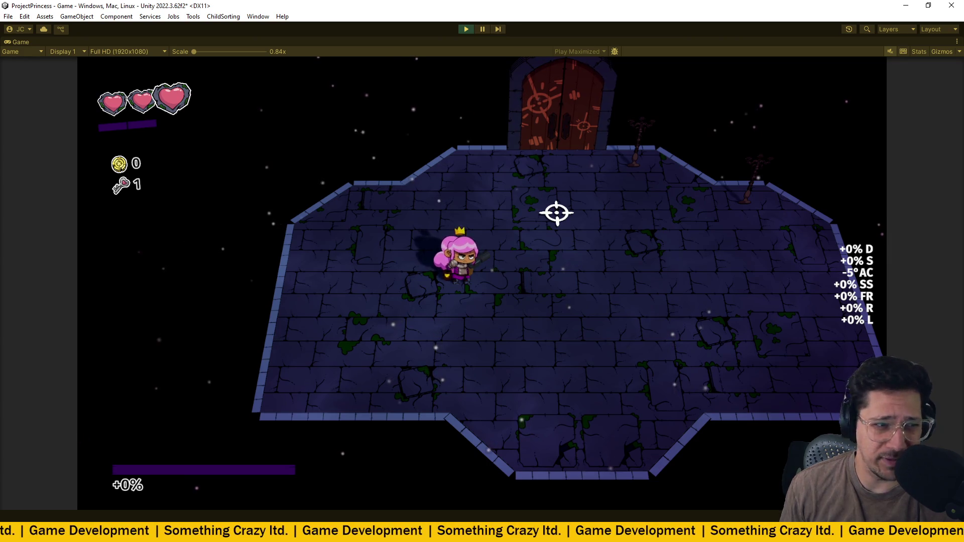
pyautogui.press('s')
pyautogui.press('s')
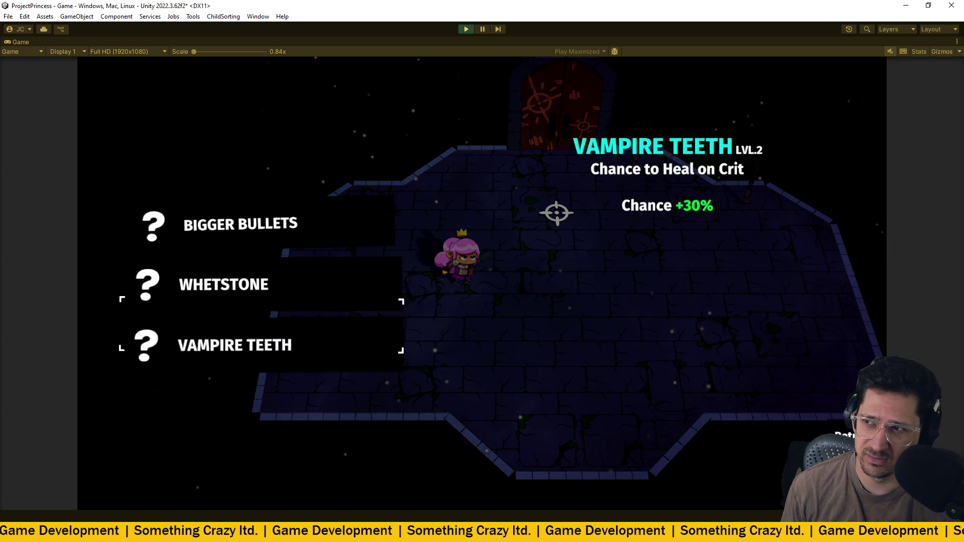
pyautogui.press('w')
pyautogui.press('s')
pyautogui.press('w')
pyautogui.press('w')
pyautogui.press('s')
pyautogui.press('s')
pyautogui.press('w')
pyautogui.press('w')
pyautogui.press('s')
pyautogui.press('w')
pyautogui.press('s')
pyautogui.press('s')
pyautogui.press('w')
pyautogui.press('w')
pyautogui.press('s')
pyautogui.press('s')
# - Keep cycling the upgrade choices to compare their levels, ending on Vampire Teeth
pyautogui.press('w')
pyautogui.press('w')
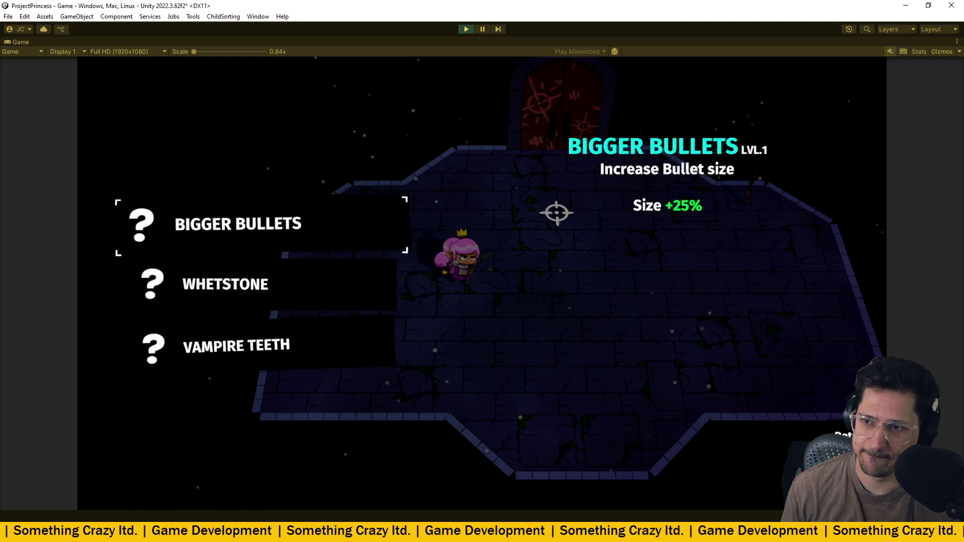
pyautogui.press('s')
pyautogui.press('s')
pyautogui.press('w')
pyautogui.press('w')
pyautogui.press('s')
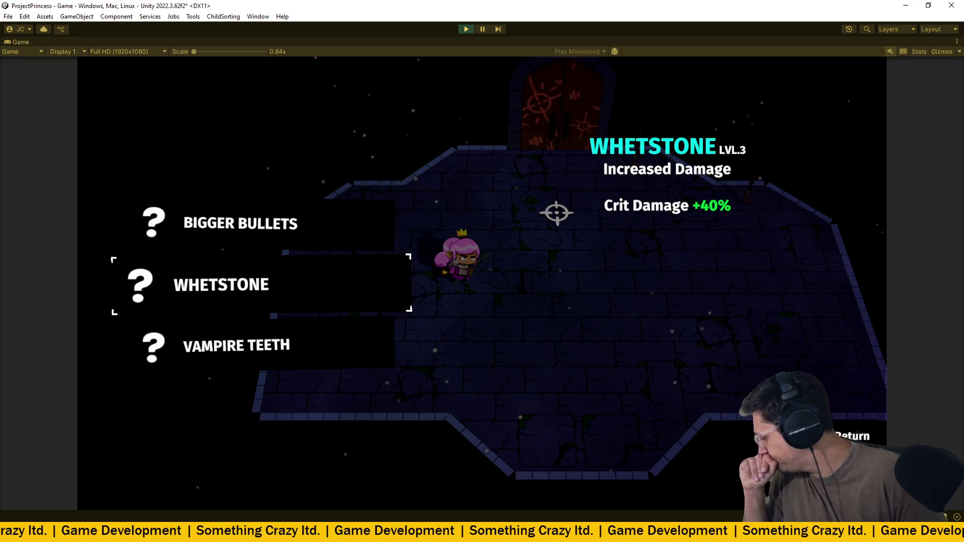
pyautogui.press('s')
pyautogui.press('s')
pyautogui.press('w')
pyautogui.press('w')
pyautogui.press('s')
pyautogui.press('s')
pyautogui.press('s')
pyautogui.press('w')
pyautogui.press('w')
pyautogui.press('w')
pyautogui.press('w')
pyautogui.press('s')
pyautogui.press('s')
# - Close the upgrade menu, walk across the room, and stop Play mode with Ctrl+P
pyautogui.press('Return')
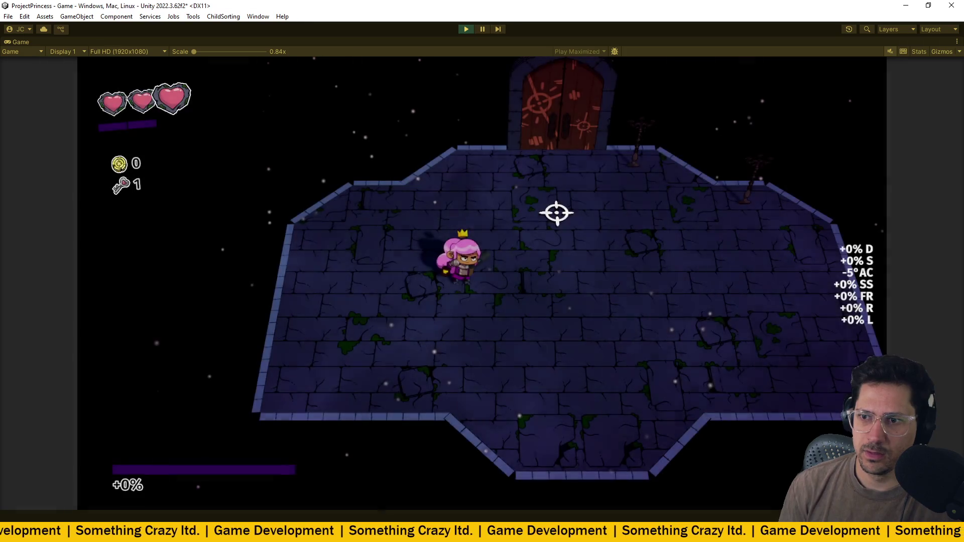
pyautogui.press('d')
pyautogui.hotkey('ctrl', 'p')
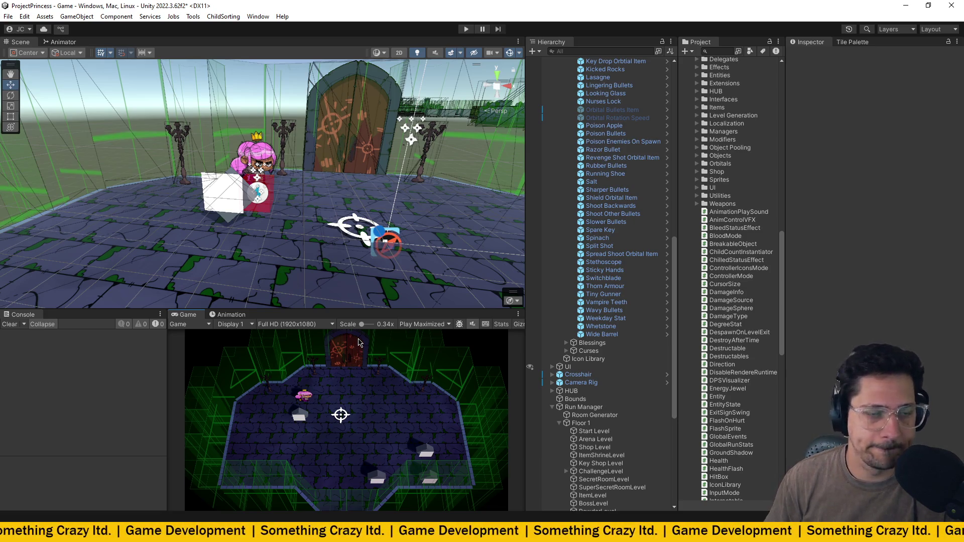
# - Select Reward Body Interactables (3)–(5), drag them up-left near the first box, and enter Play mode
pyautogui.scroll(-7, 619, 433)
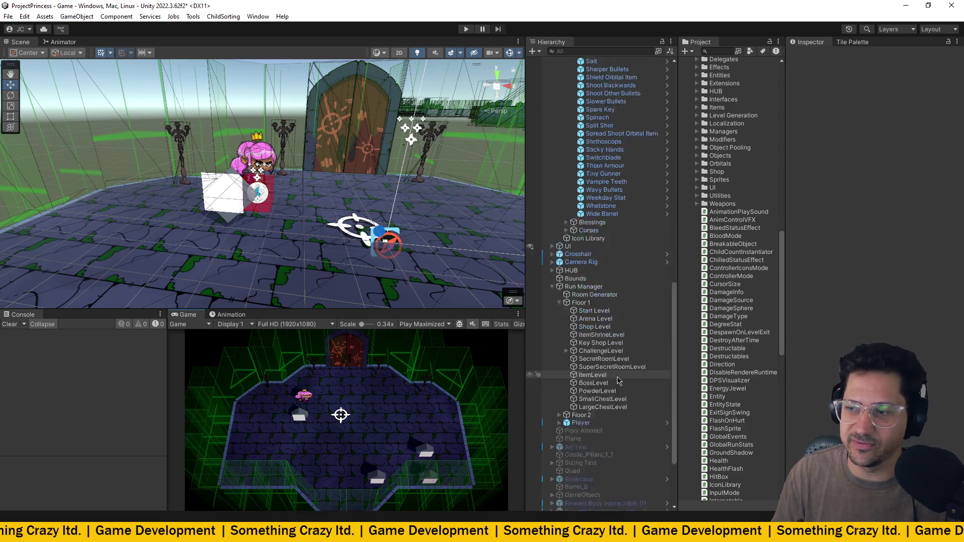
pyautogui.click(619, 433)
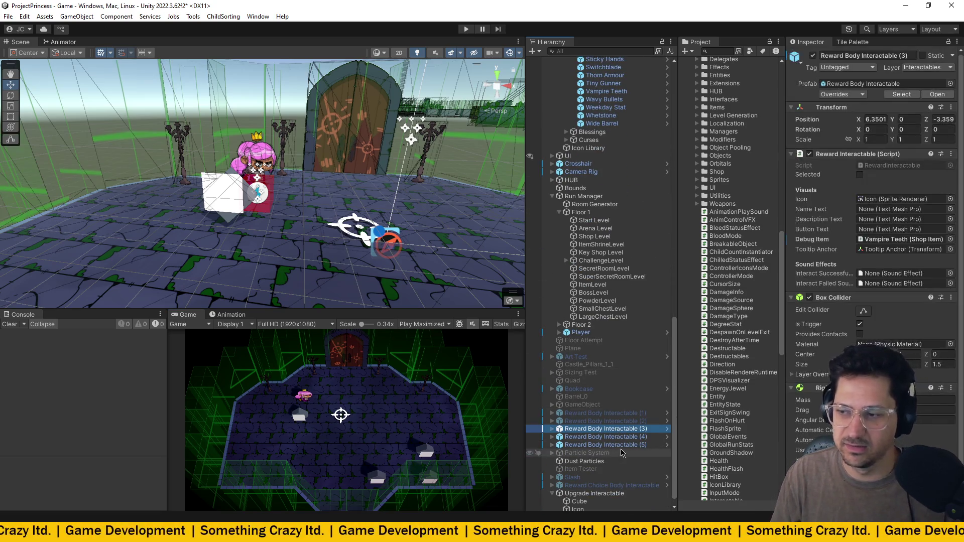
pyautogui.scroll(-5, 351, 211)
pyautogui.moveTo(352, 211)
pyautogui.mouseDown()
pyautogui.moveTo(359, 237)
pyautogui.moveTo(352, 221)
pyautogui.mouseUp()
pyautogui.scroll(3, 359, 237)
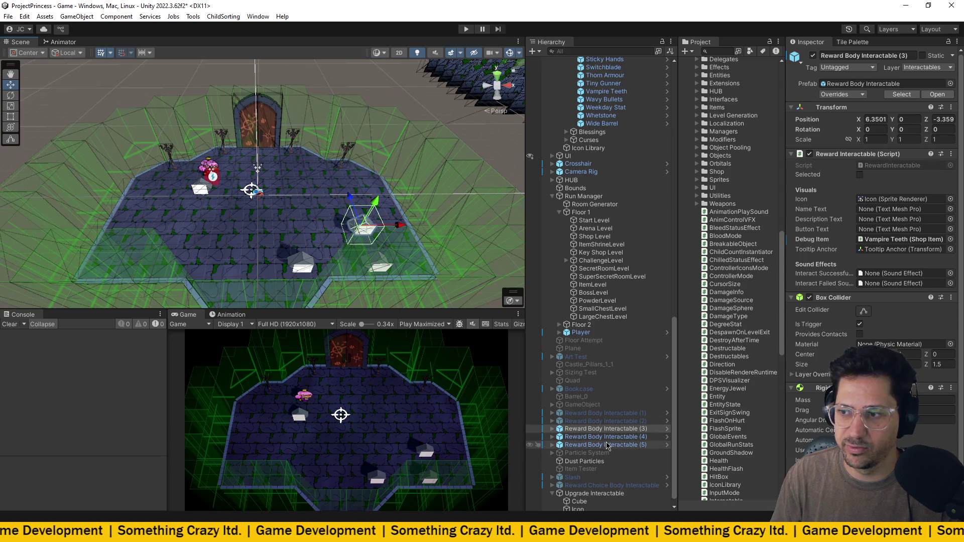
pyautogui.keyDown('shift'); pyautogui.click(602, 445); pyautogui.keyUp('shift')
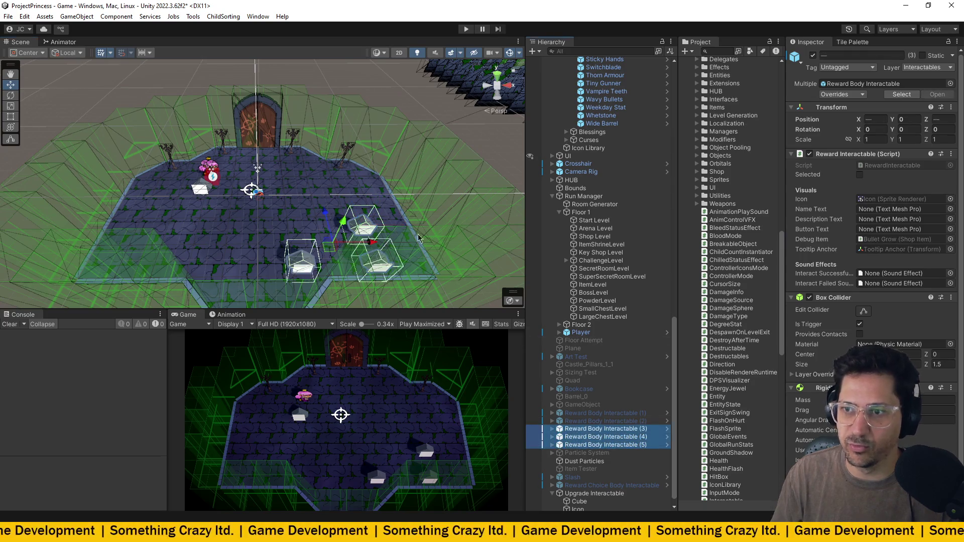
pyautogui.moveTo(322, 254); pyautogui.dragTo(270, 206)
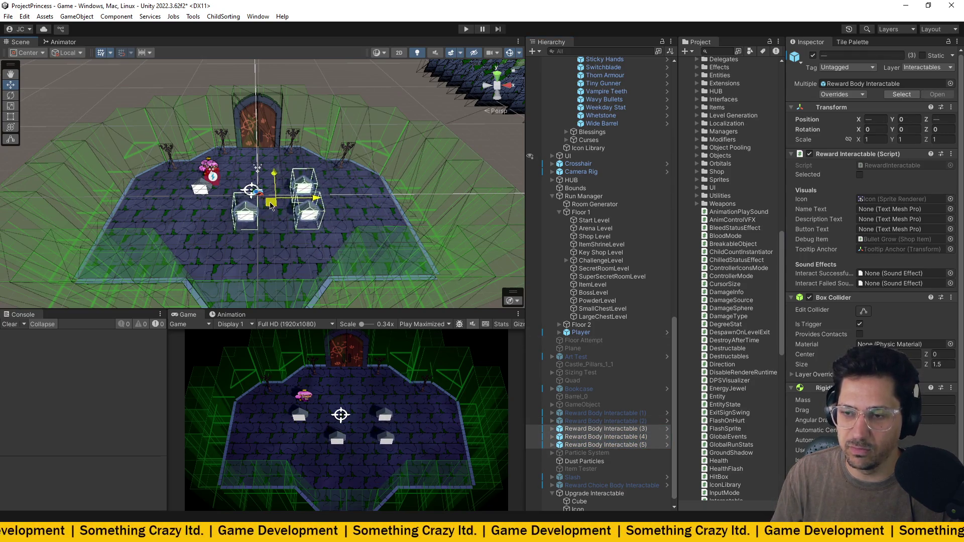
pyautogui.click(465, 30)
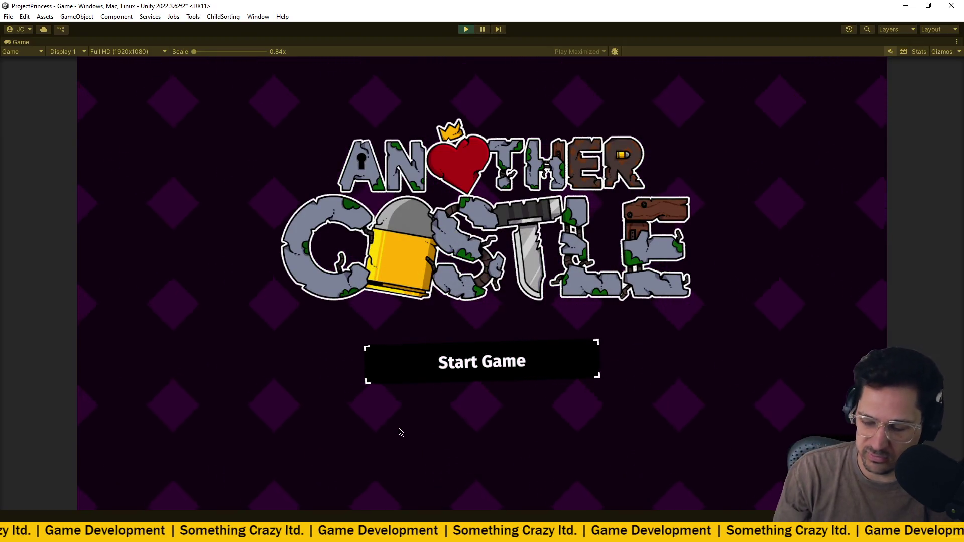
# - Start the game, walk through the top door into the first room, and reach the reward
pyautogui.click(466, 361)
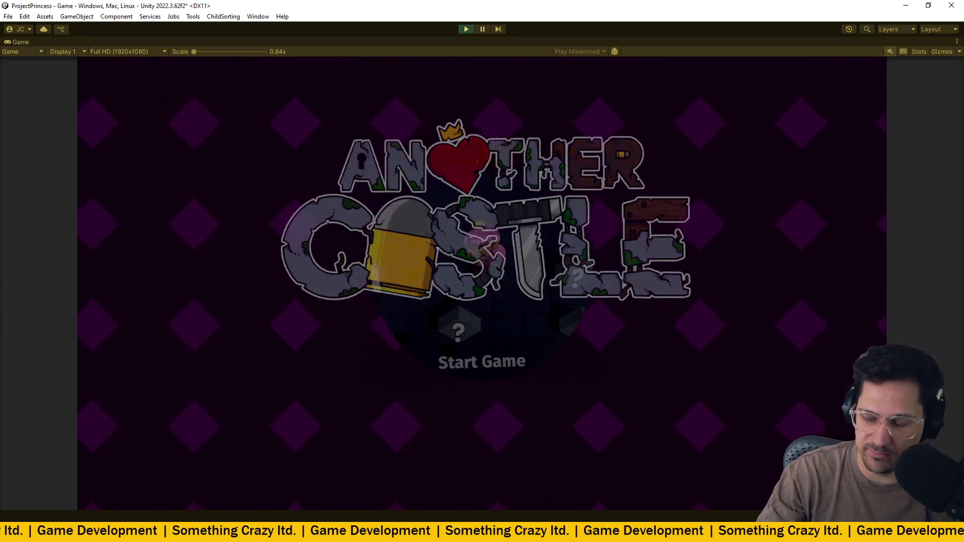
pyautogui.press('w')
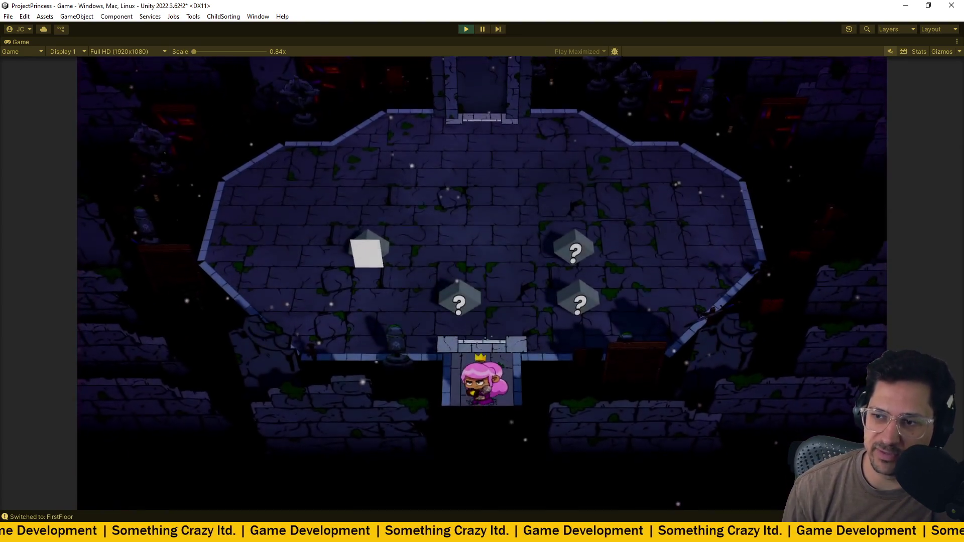
pyautogui.press('d')
pyautogui.press('a')
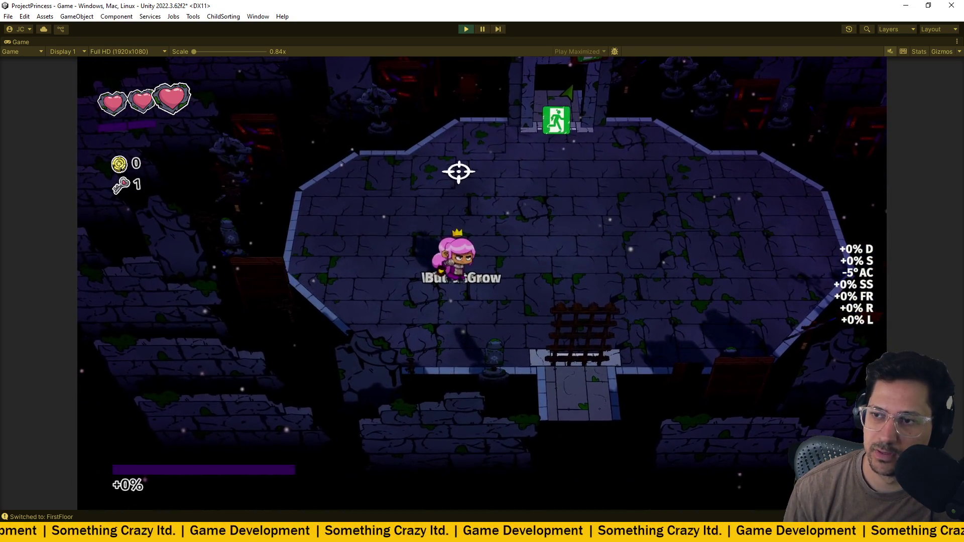
pyautogui.press('d')
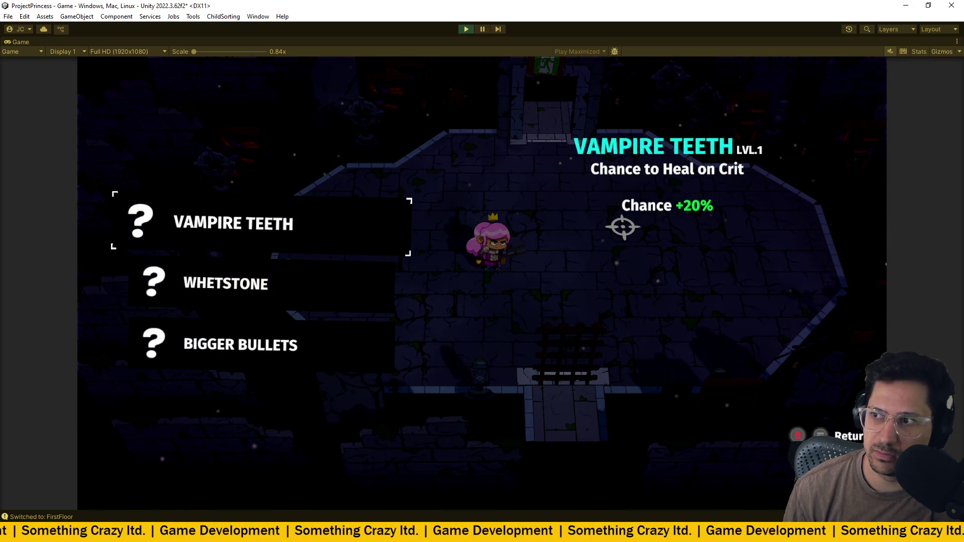
# - Cycle through Whetstone, Bigger Bullets and Vampire Teeth comparing their stats, then stop Play mode
pyautogui.press('s')
pyautogui.press('s')
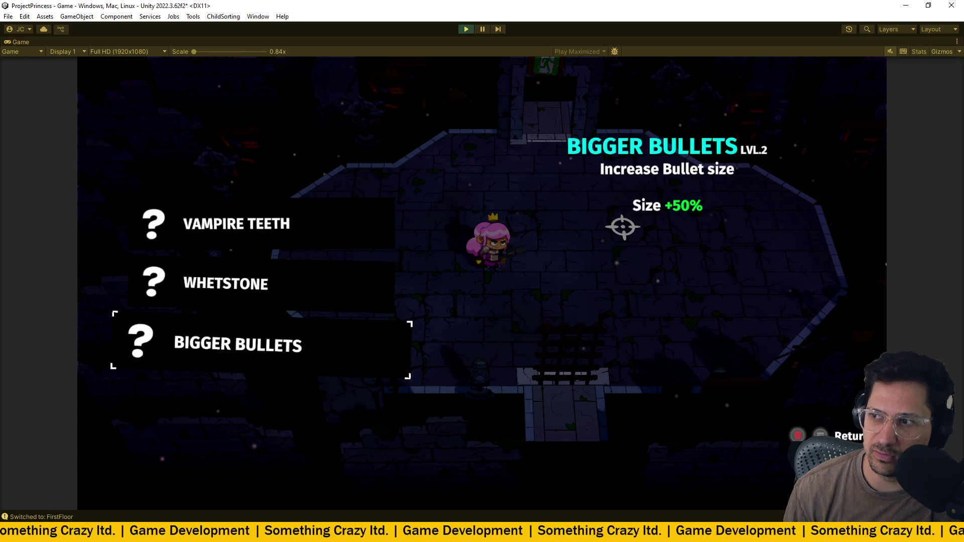
pyautogui.press('s')
pyautogui.press('w')
pyautogui.press('s')
pyautogui.press('s')
pyautogui.press('w')
pyautogui.press('w')
pyautogui.press('s')
pyautogui.press('s')
pyautogui.press('s')
pyautogui.press('w')
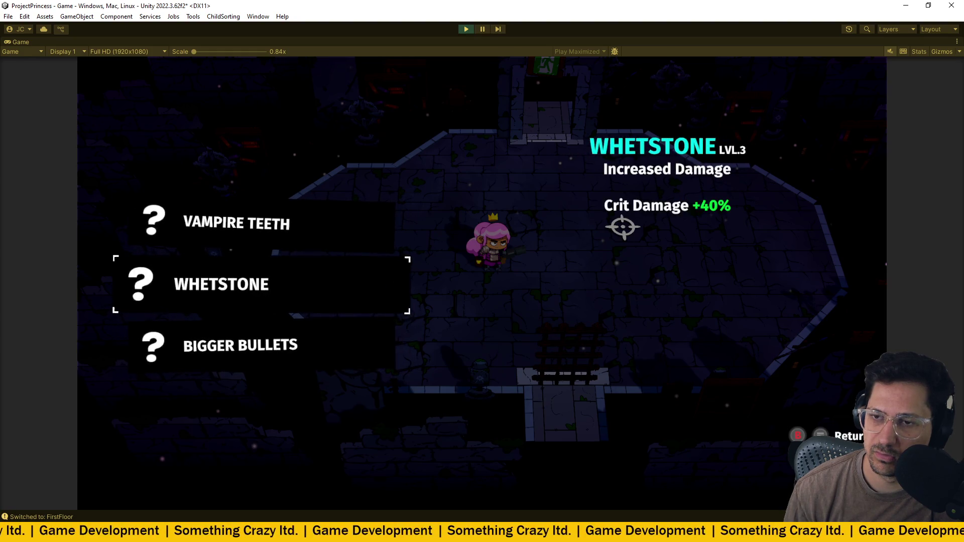
pyautogui.press('w')
pyautogui.press('s')
pyautogui.press('s')
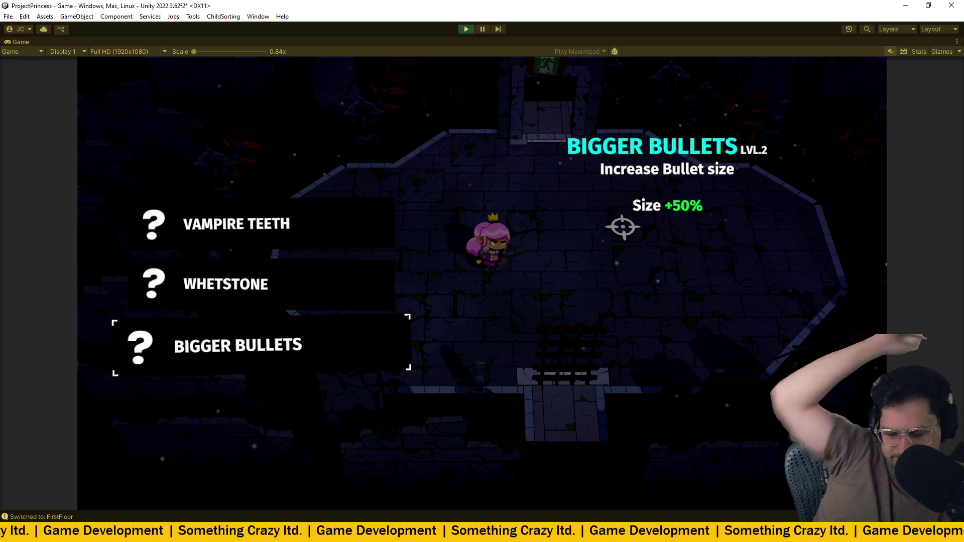
pyautogui.hotkey('ctrl', 'p')
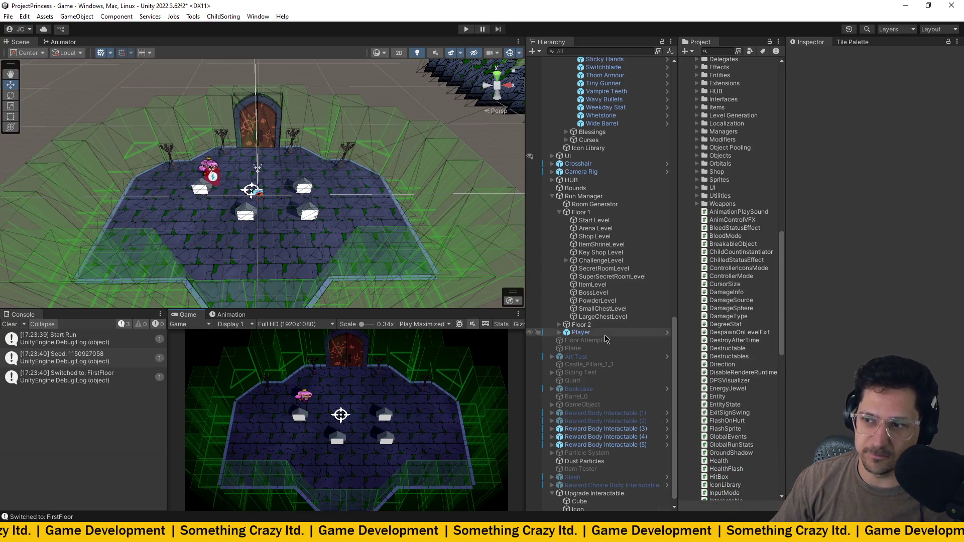
# - Expand HUB and select Start Run to show Seed 203448 and Randomize Seed in the Inspector
pyautogui.click(553, 180)
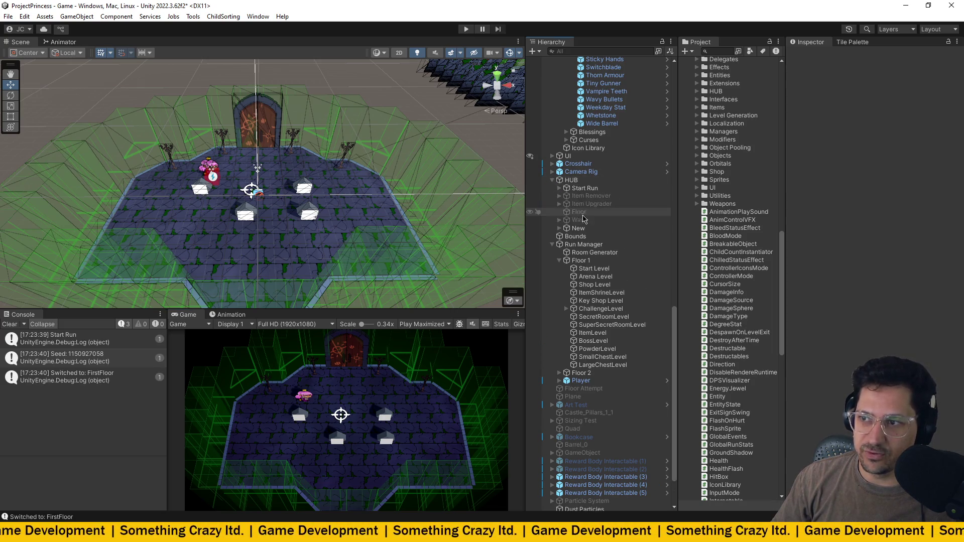
pyautogui.click(584, 188)
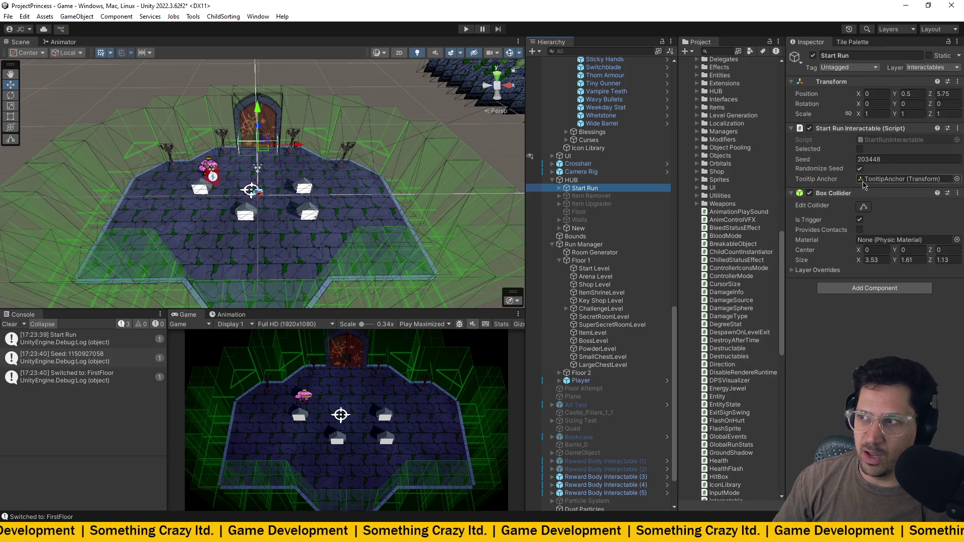
# - Uncheck Randomize Seed on Start Run Interactable and enter Play mode with seed 203448
pyautogui.click(859, 169)
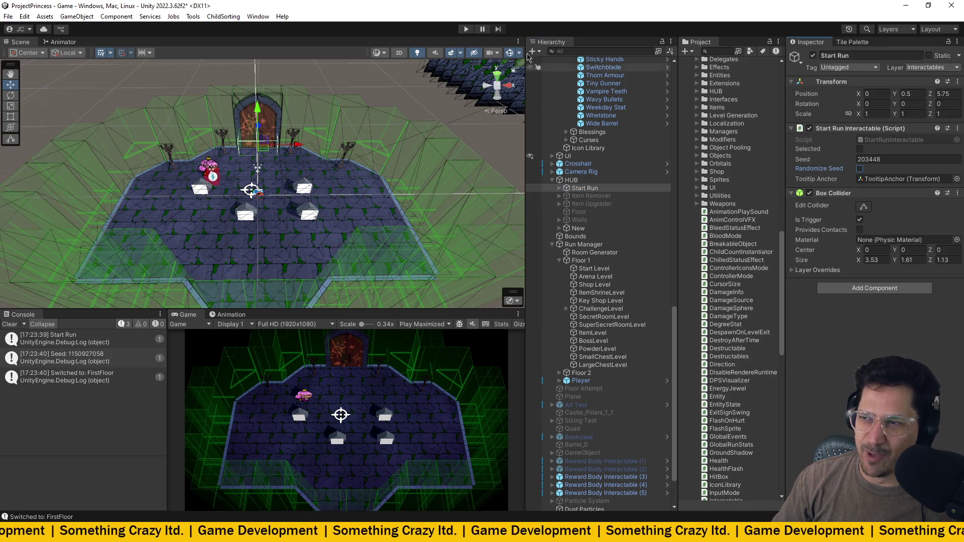
pyautogui.click(466, 29)
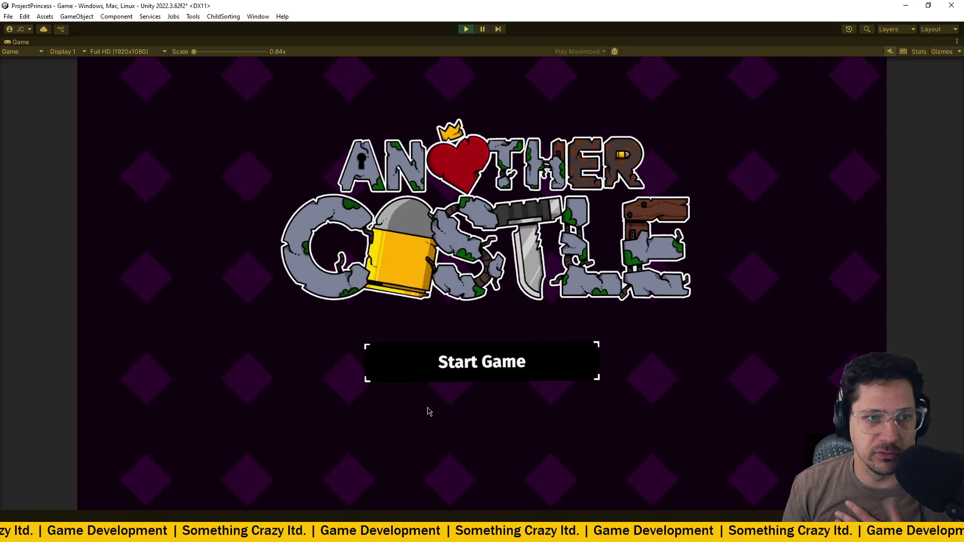
# - Walk the princess to the door and enter it to begin a run
pyautogui.press('s')
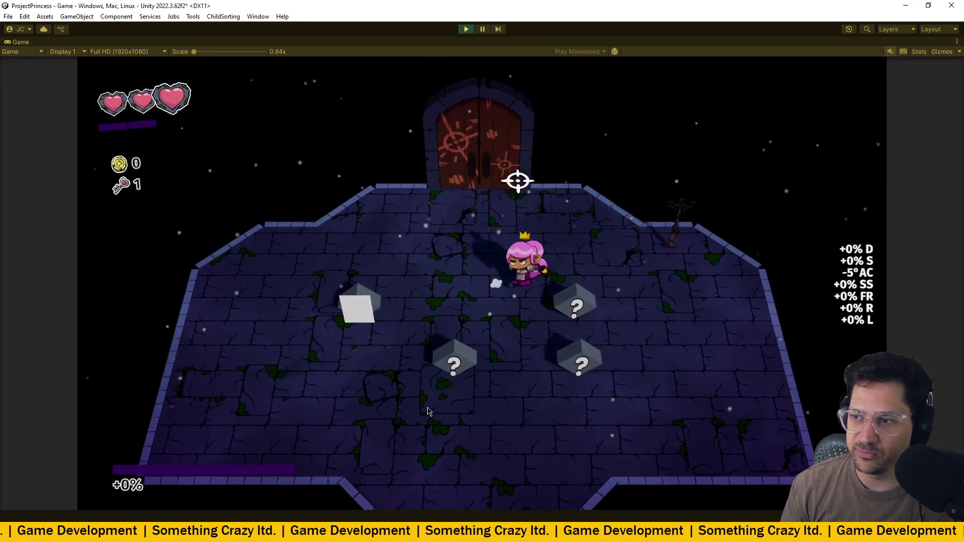
pyautogui.press('w')
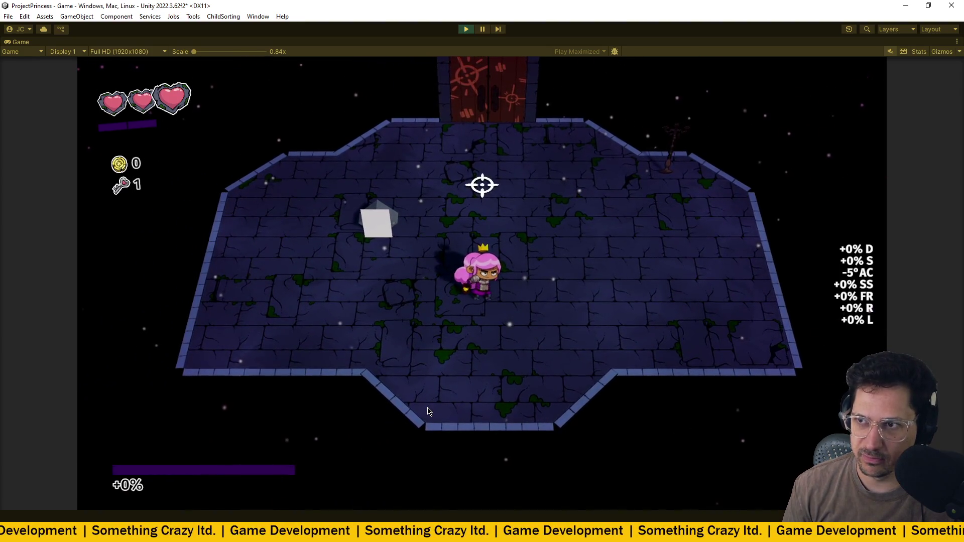
pyautogui.press('w')
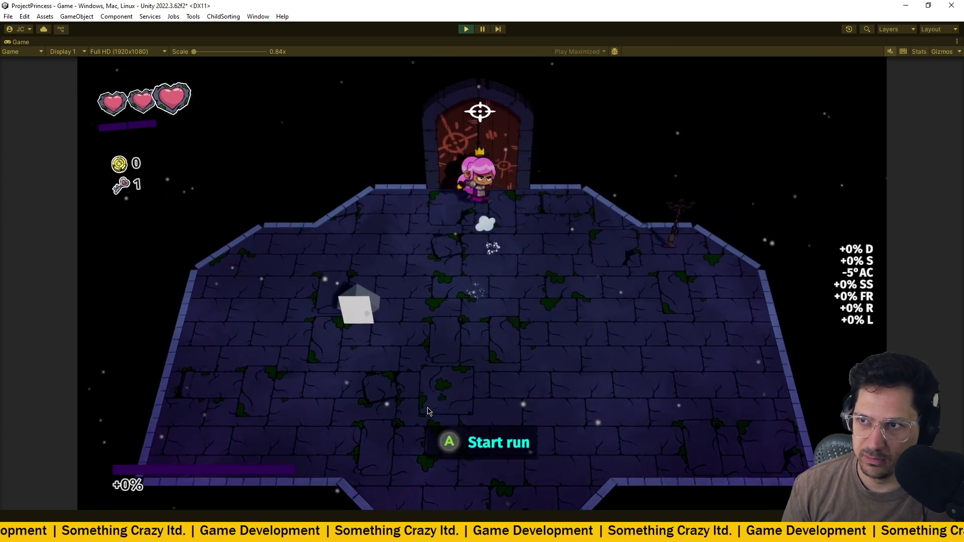
pyautogui.press('e')
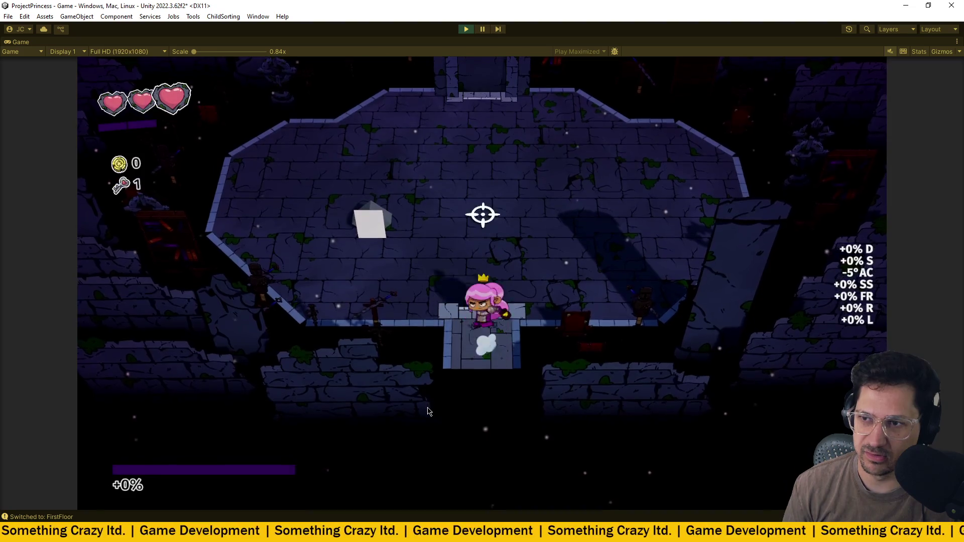
# - Pick up the upgrade and browse down to the Whetstone and Vampire Teeth choices
pyautogui.press('d')
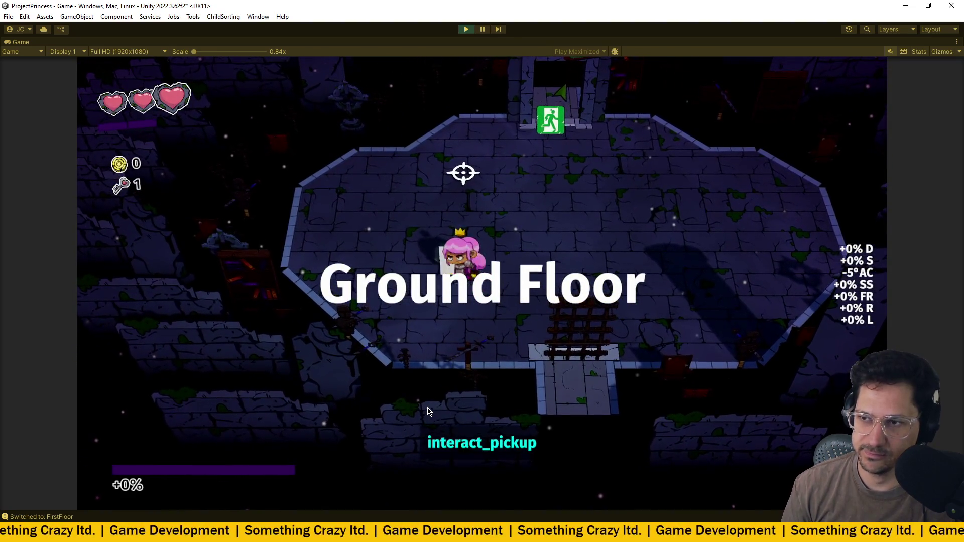
pyautogui.press('Tab')
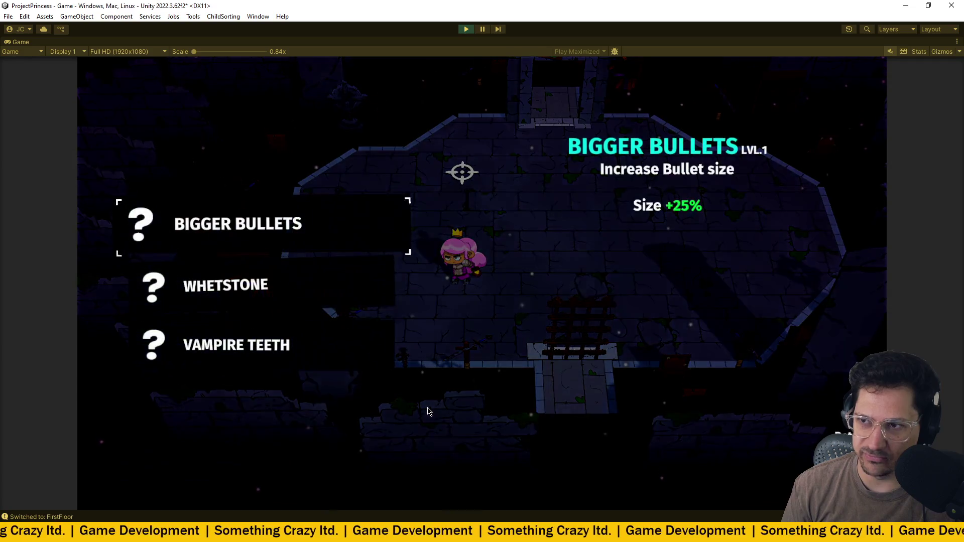
pyautogui.press('s')
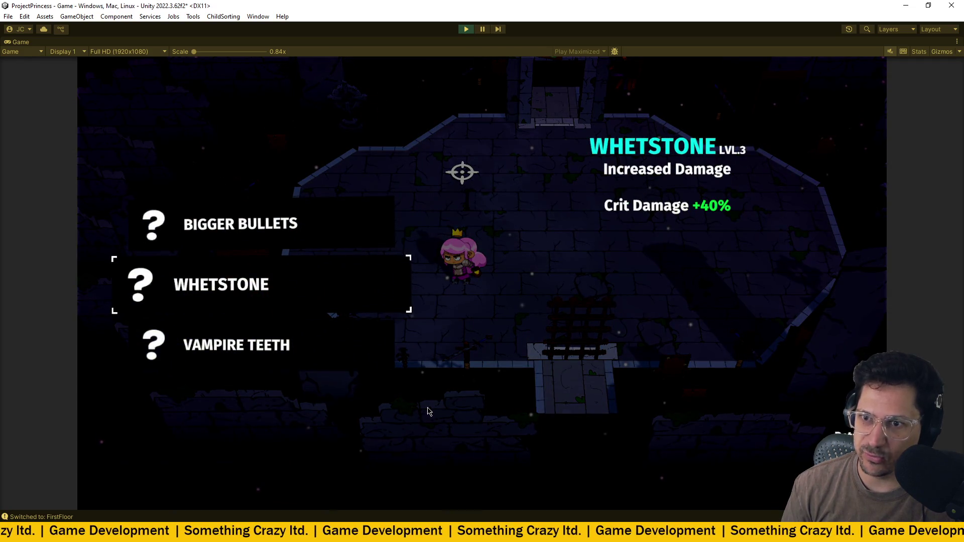
pyautogui.press('s')
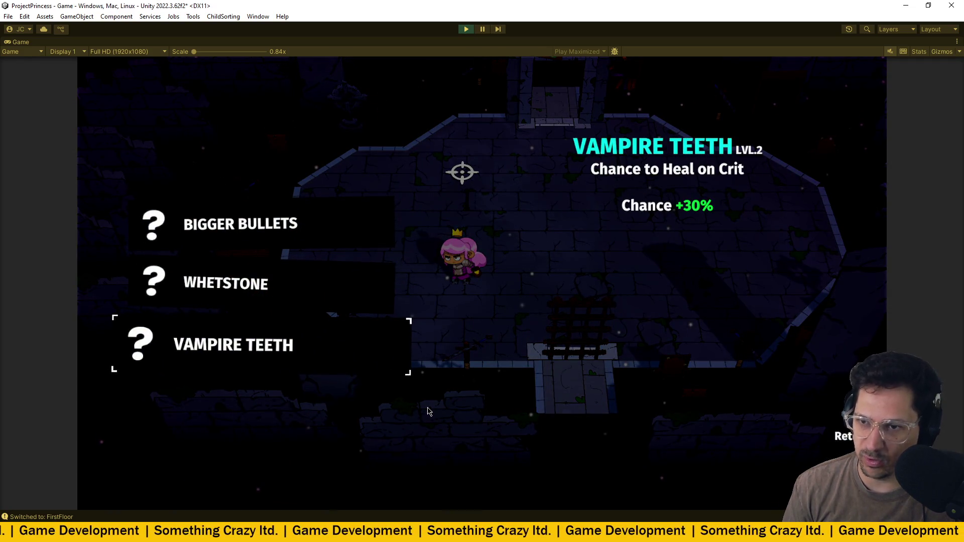
# - Close the upgrade list and Quick Restart from the pause menu
pyautogui.press('Tab')
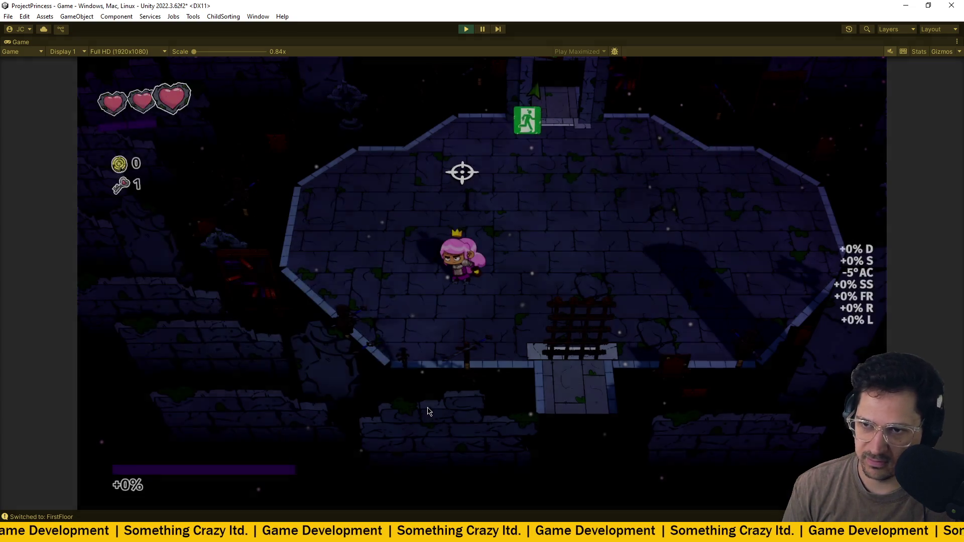
pyautogui.press('Escape')
pyautogui.press('s')
pyautogui.press('s')
pyautogui.press('Return')
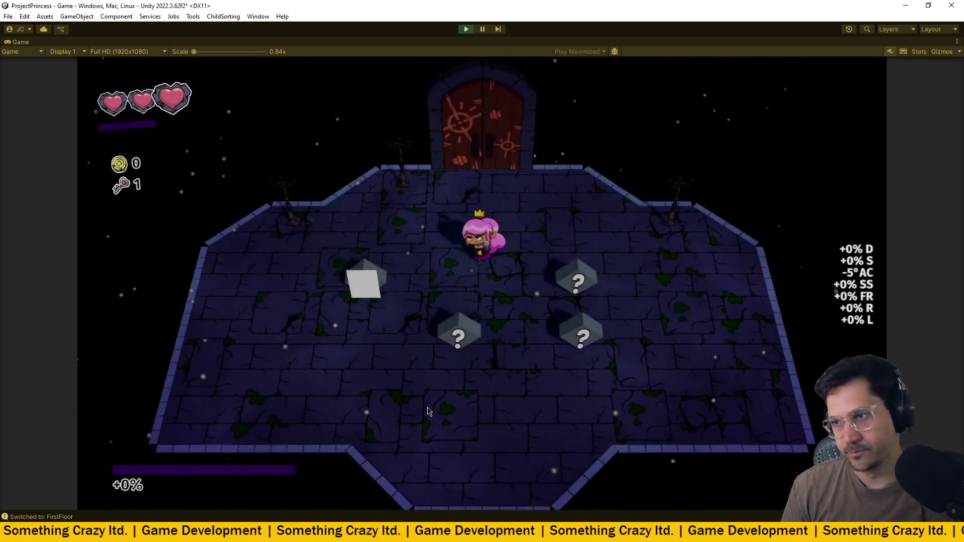
# - Walk into the next room, pick up the upgrade and cycle between Whetstone and Vampire Teeth
pyautogui.press('d')
pyautogui.press('w')
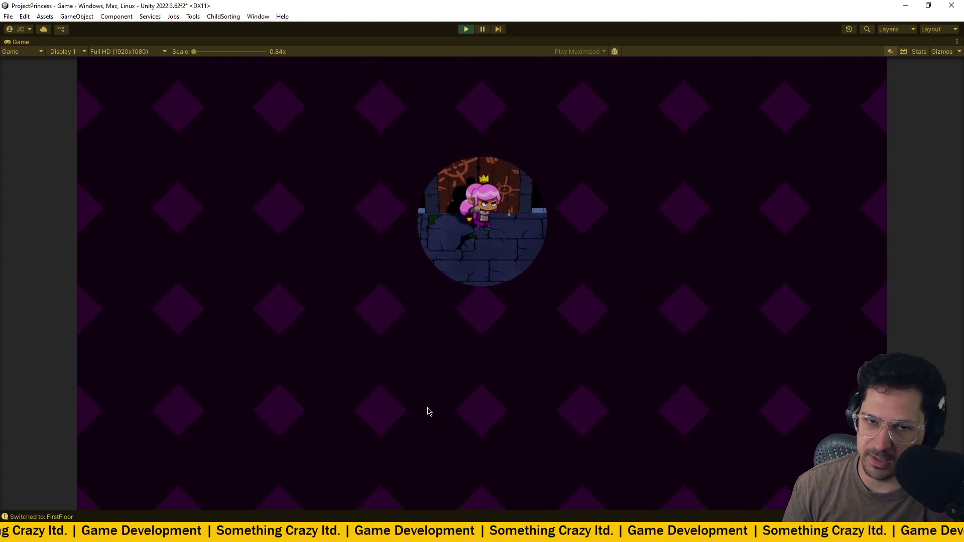
pyautogui.press('w')
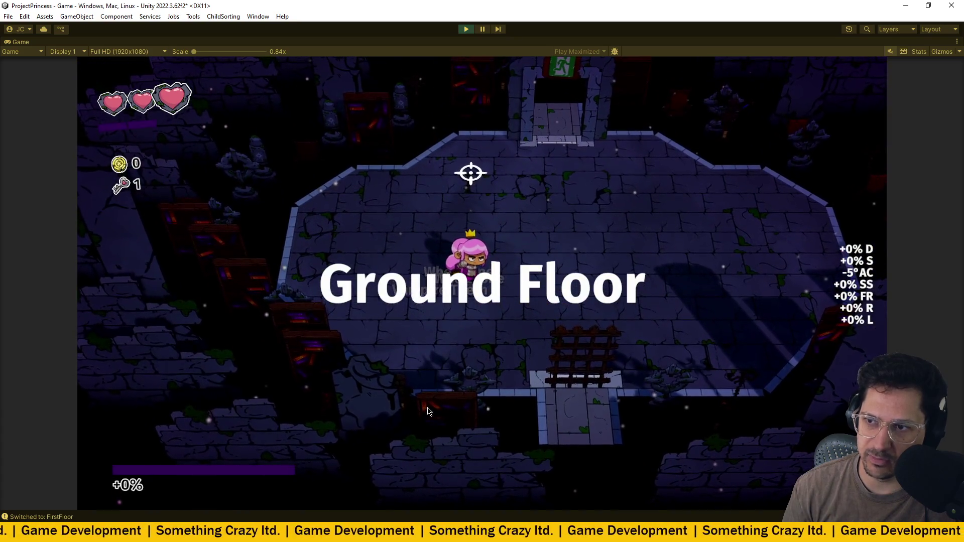
pyautogui.press('s')
pyautogui.press('s')
pyautogui.press('w')
pyautogui.press('s')
pyautogui.press('w')
pyautogui.press('w')
pyautogui.press('w')
pyautogui.press('s')
pyautogui.press('s')
# - Close the choices, Quick Restart from the pause menu and start a new game
pyautogui.press('space')
pyautogui.press('Escape')
pyautogui.press('Return')
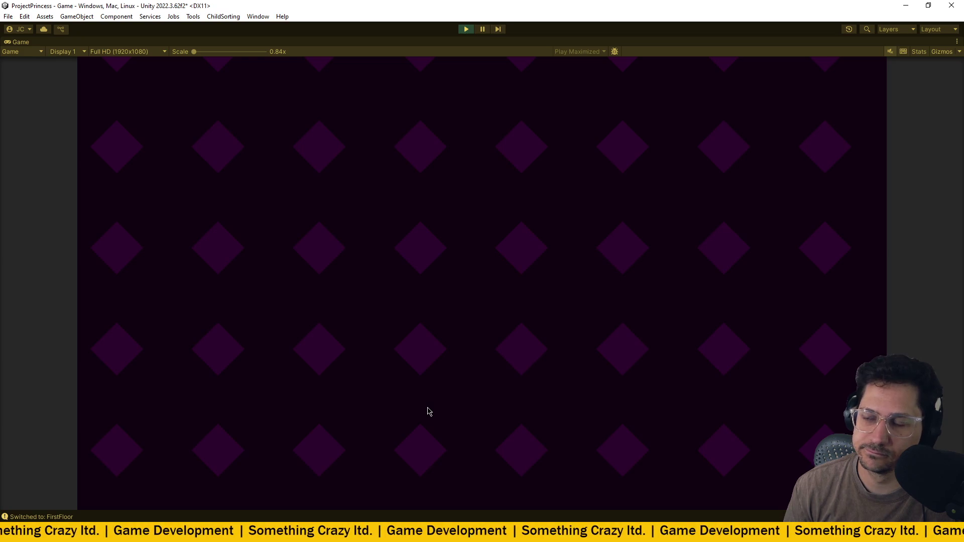
pyautogui.press('Return')
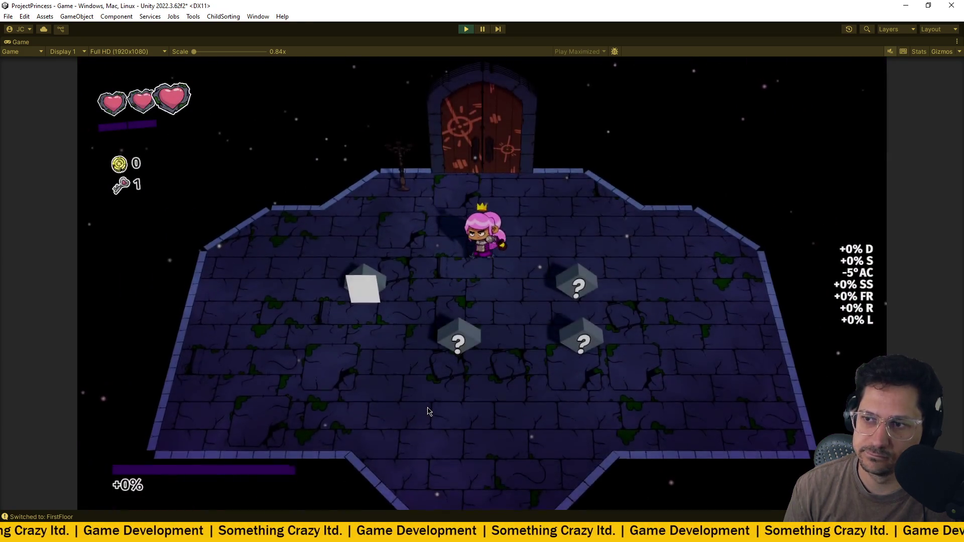
# - Walk the princess past the item box and through the top door
pyautogui.press('s')
pyautogui.press('d')
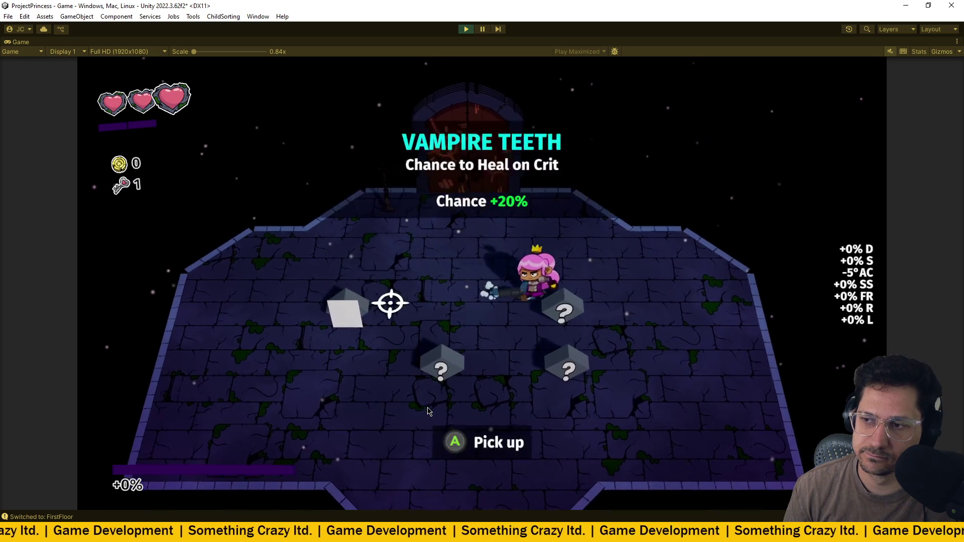
pyautogui.press('s')
pyautogui.press('a')
pyautogui.press('w')
pyautogui.press('d')
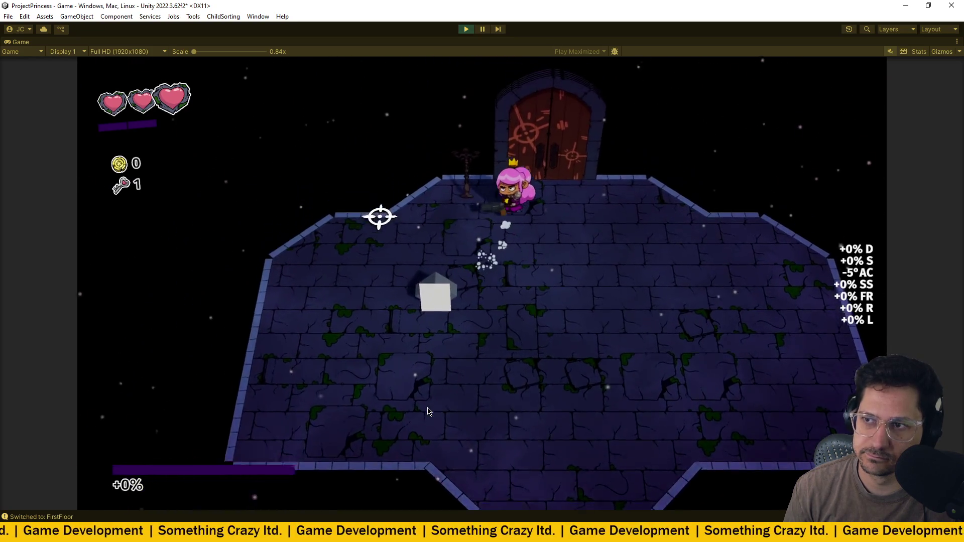
pyautogui.press('w')
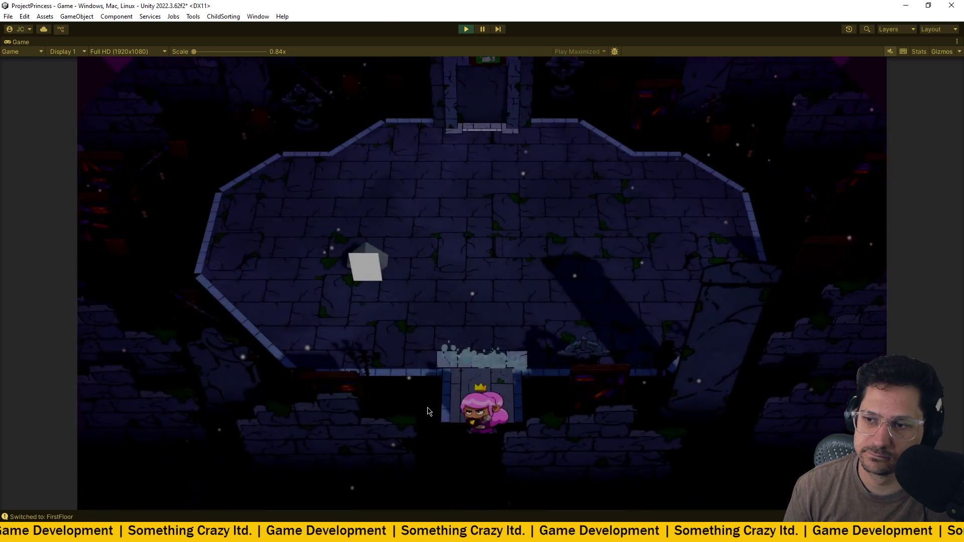
# - Pick up the upgrade, move to the Vampire Teeth choice, then stop play mode
pyautogui.press('w')
pyautogui.press('a')
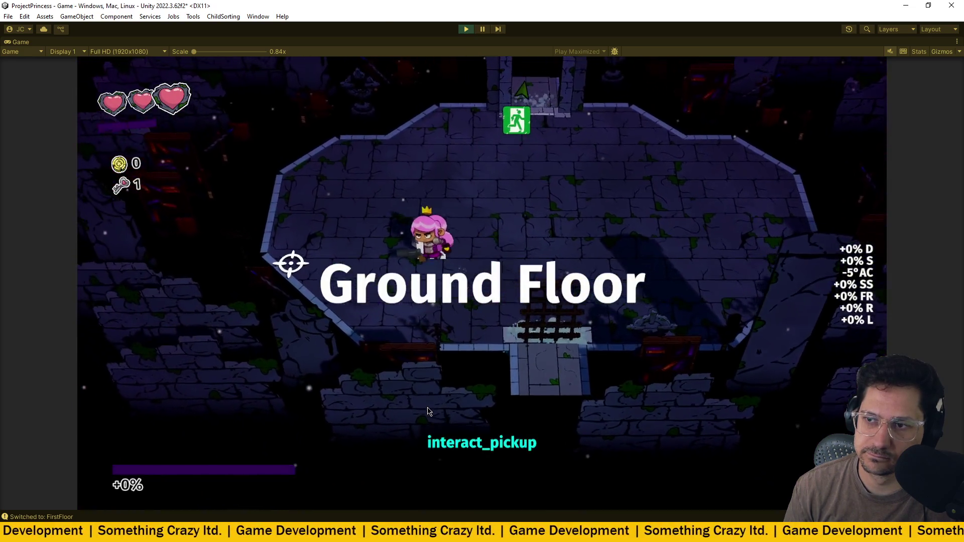
pyautogui.press('s')
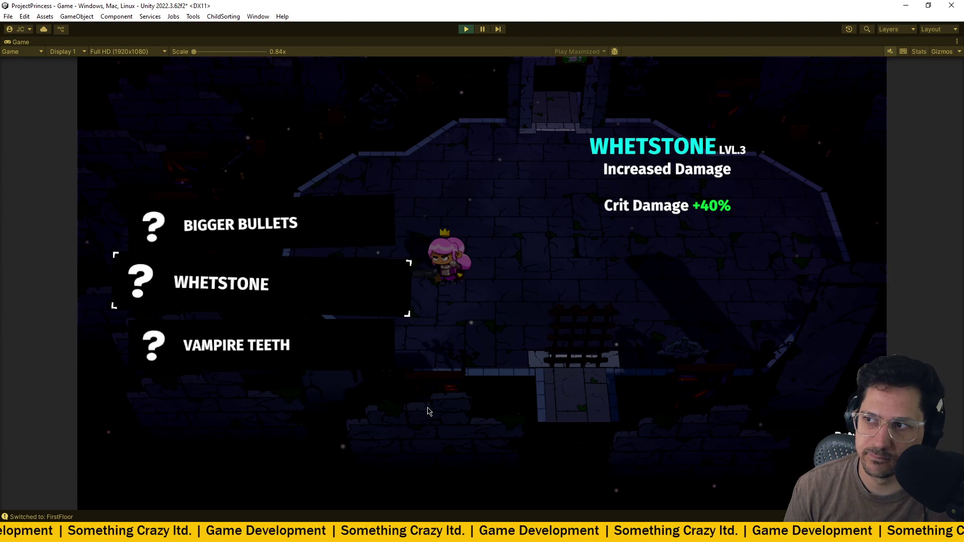
pyautogui.press('s')
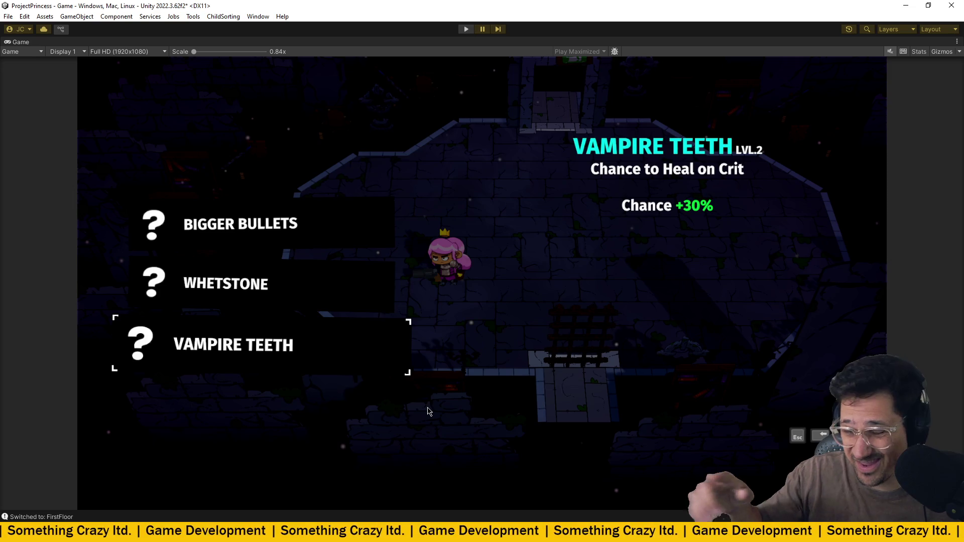
pyautogui.hotkey('ctrl', 'p')
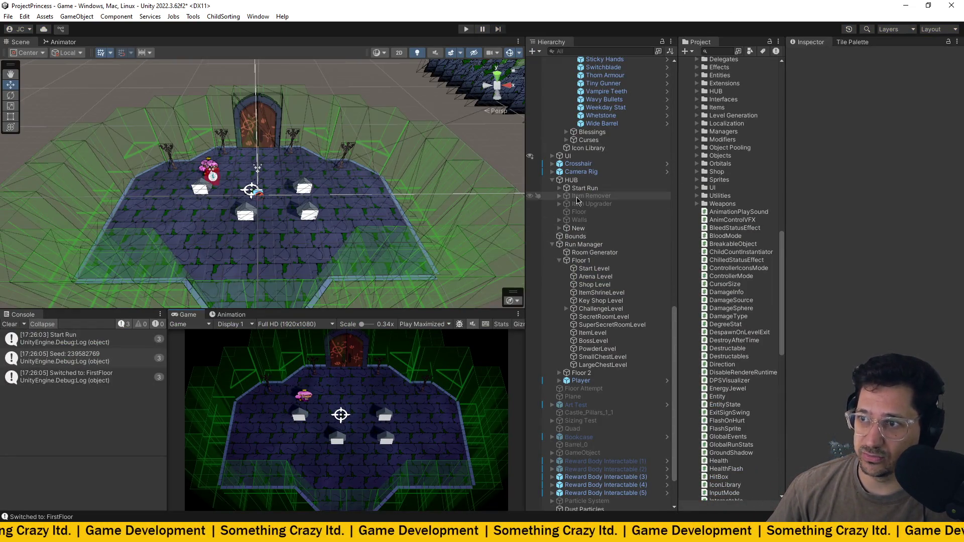
# - Select Start Run to check its Seed and Randomize Seed, then enter Play mode
pyautogui.click(602, 189)
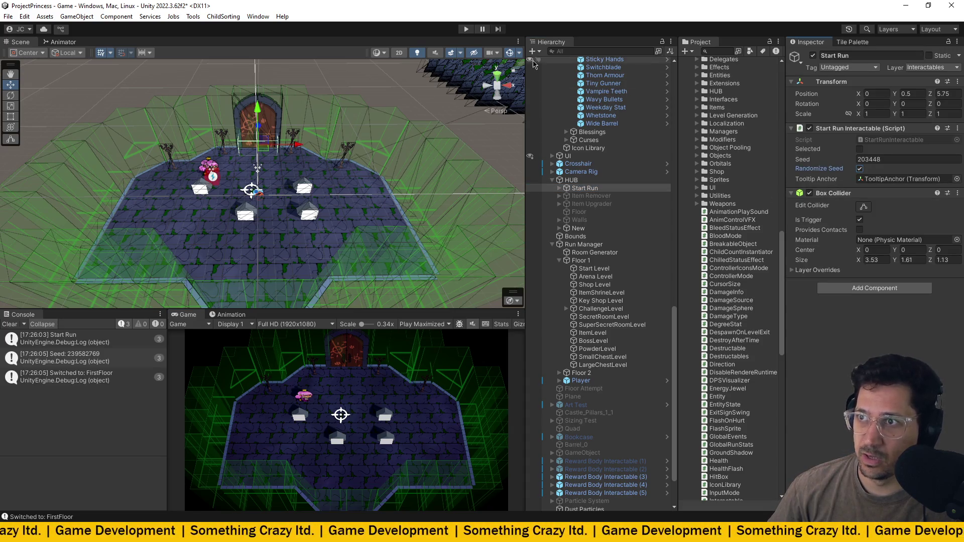
pyautogui.click(465, 30)
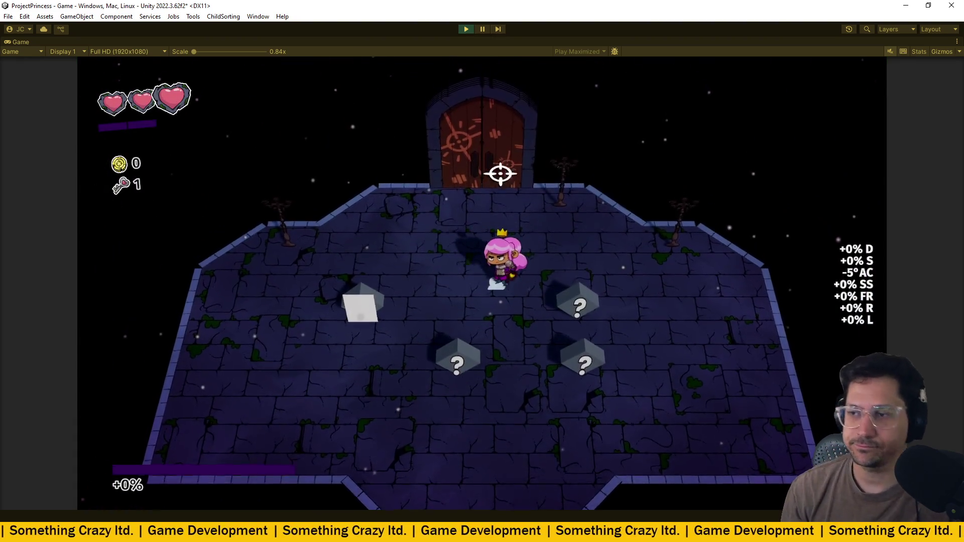
# - Walk through the starting room's door to the upgrade pickup and pick it up
pyautogui.press('w')
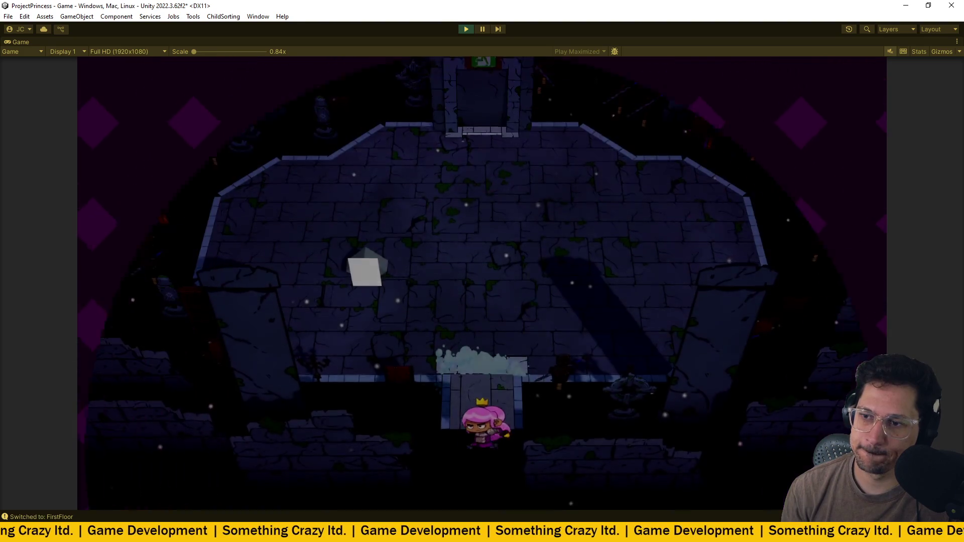
pyautogui.press('w')
pyautogui.press('a')
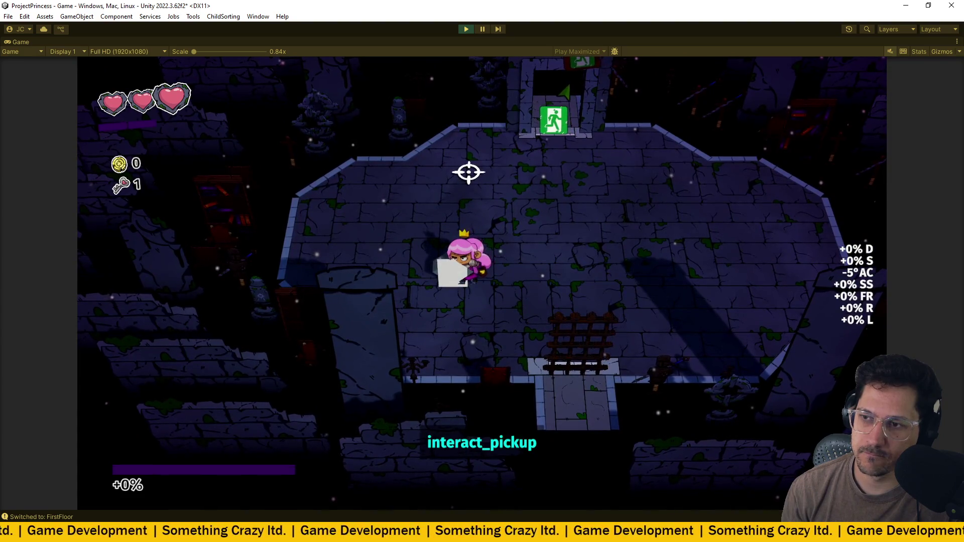
pyautogui.press('e')
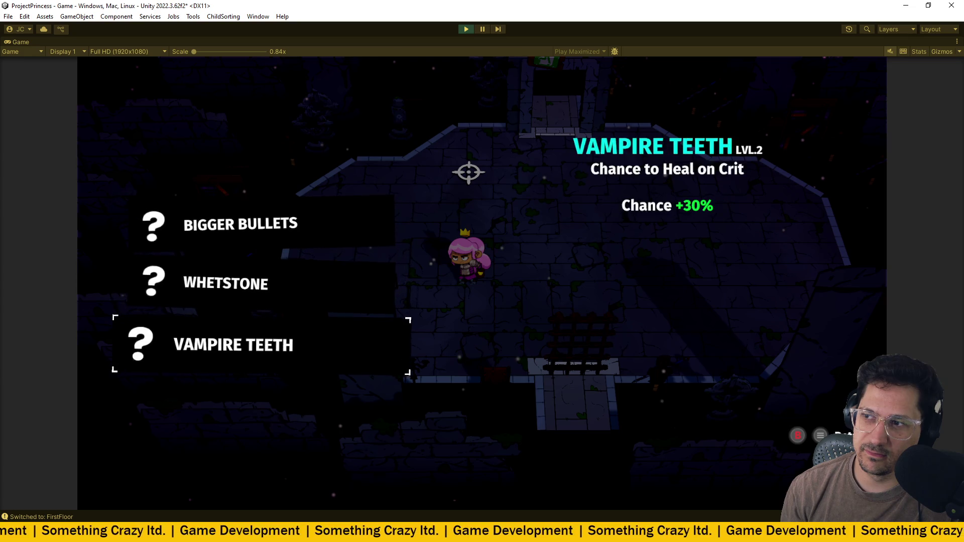
# - Quick Restart the run, start a new game, then stop play mode
pyautogui.press('Escape')
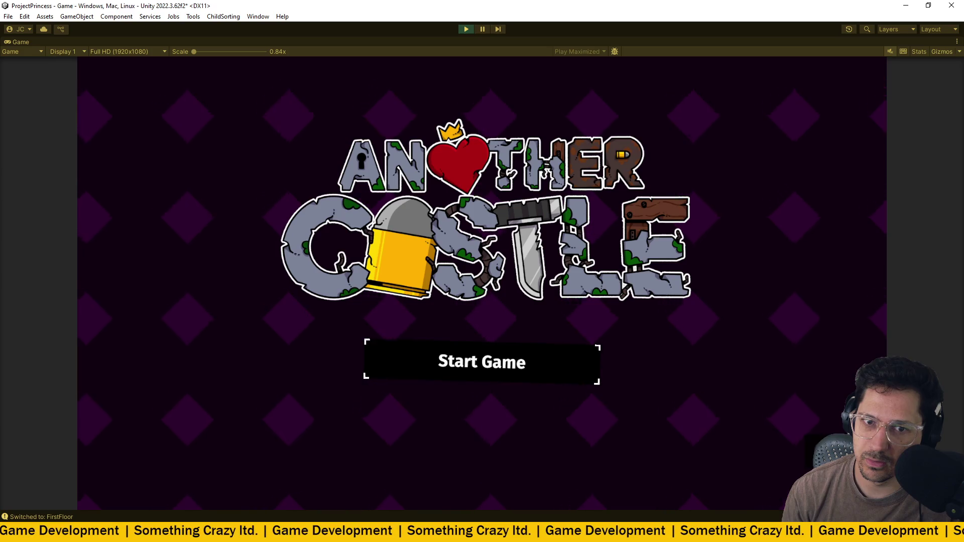
pyautogui.press('Return')
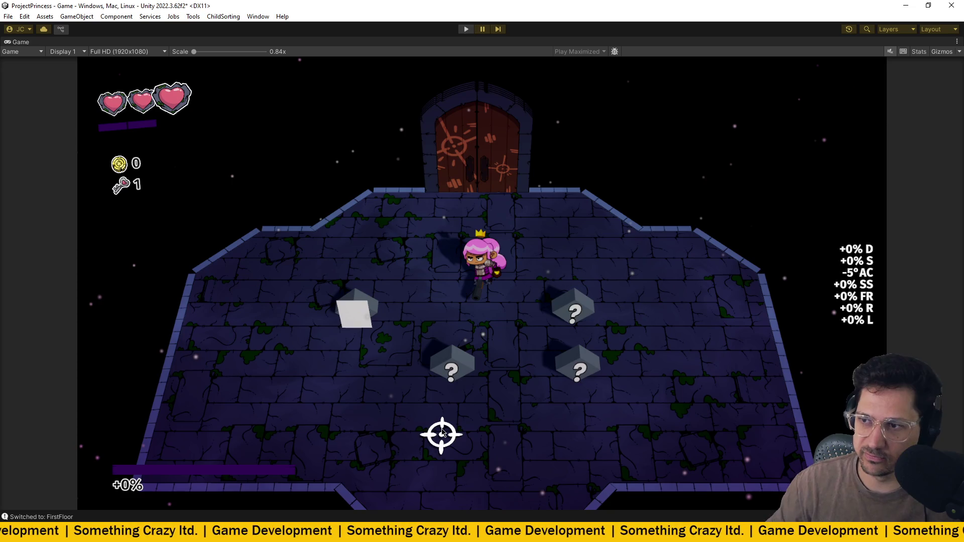
pyautogui.hotkey('ctrl', 'p')
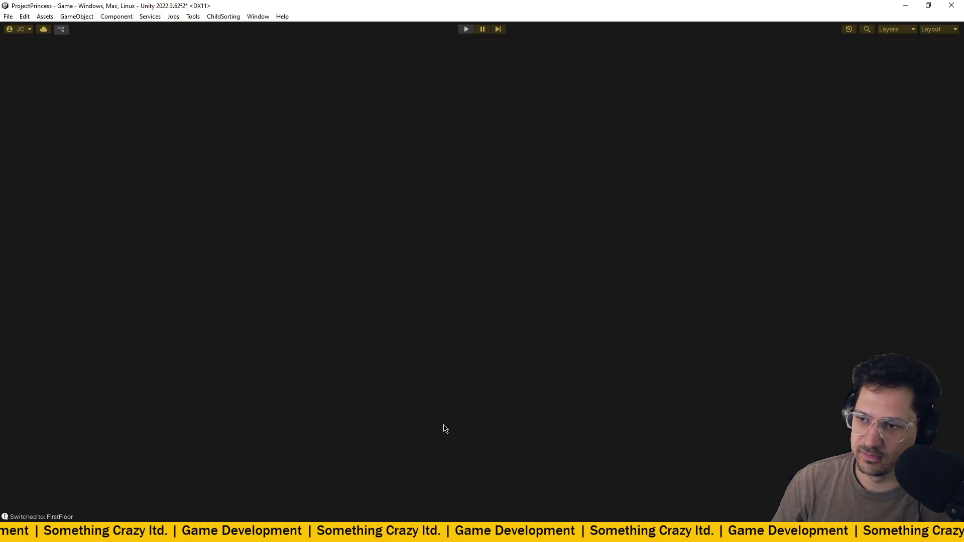
# - Switch to Visual Studio Code, glance at OfferingInteractable.cs, then open UpgradeInteractable.cs
pyautogui.hotkey('alt', 'Tab')
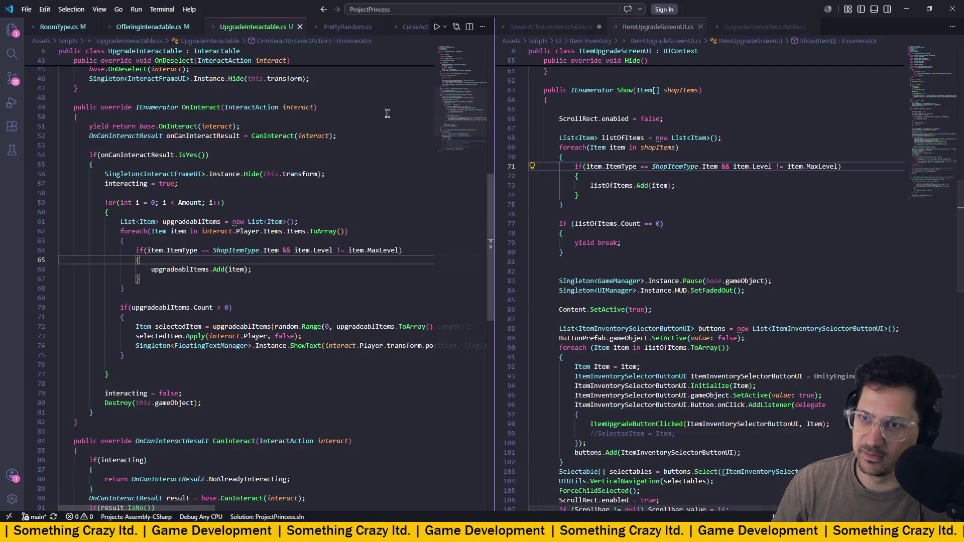
pyautogui.scroll(1, 238, 269)
pyautogui.click(148, 27)
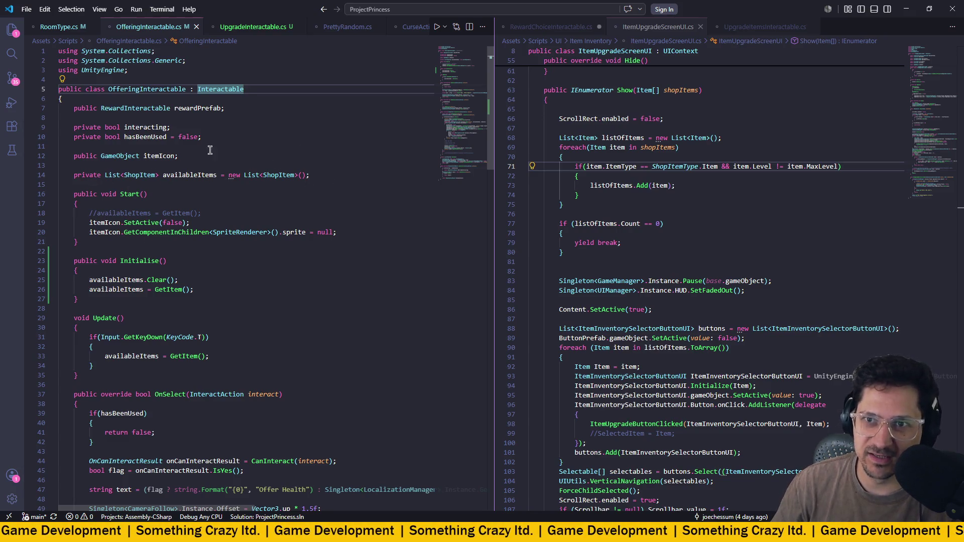
pyautogui.click(271, 27)
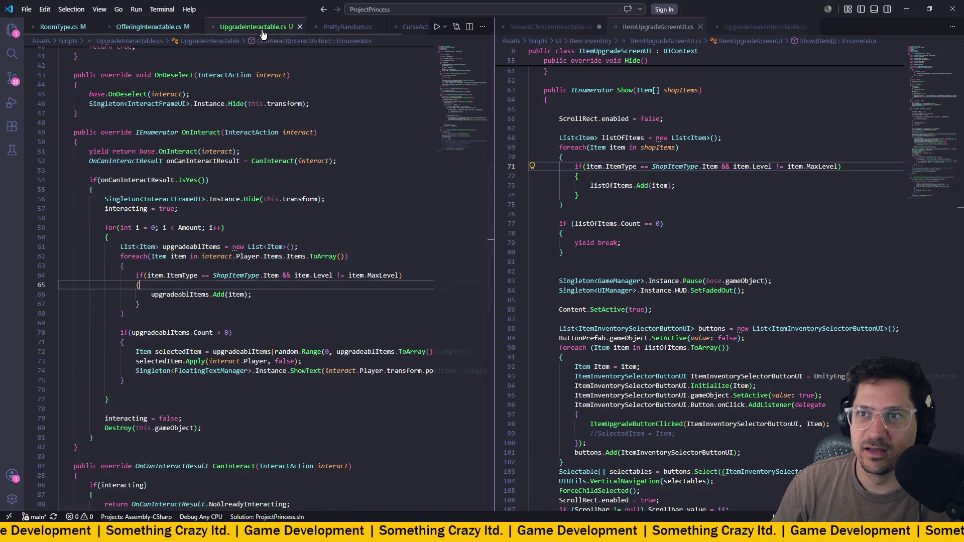
# - Add blank lines after the OnEnable method's closing brace
pyautogui.scroll(14, 262, 211)
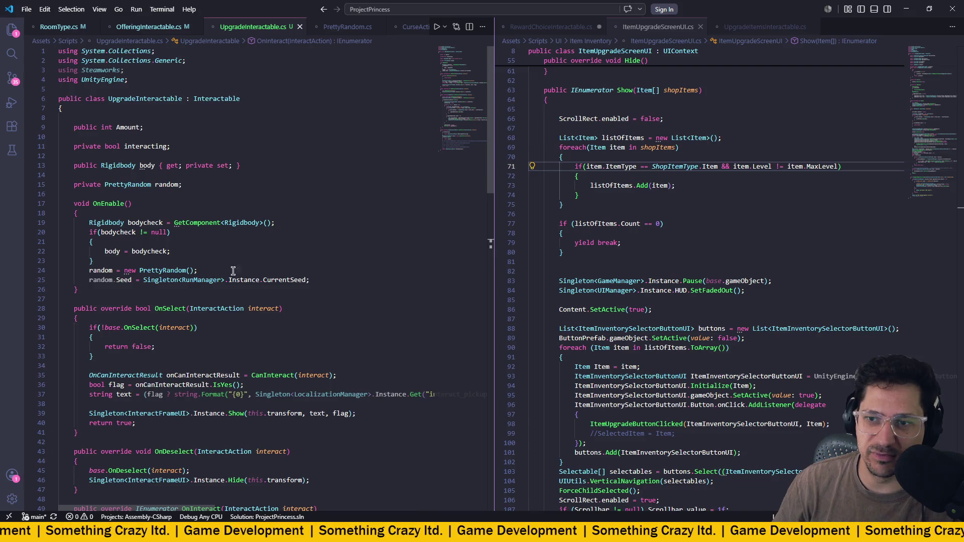
pyautogui.scroll(-2, 178, 271)
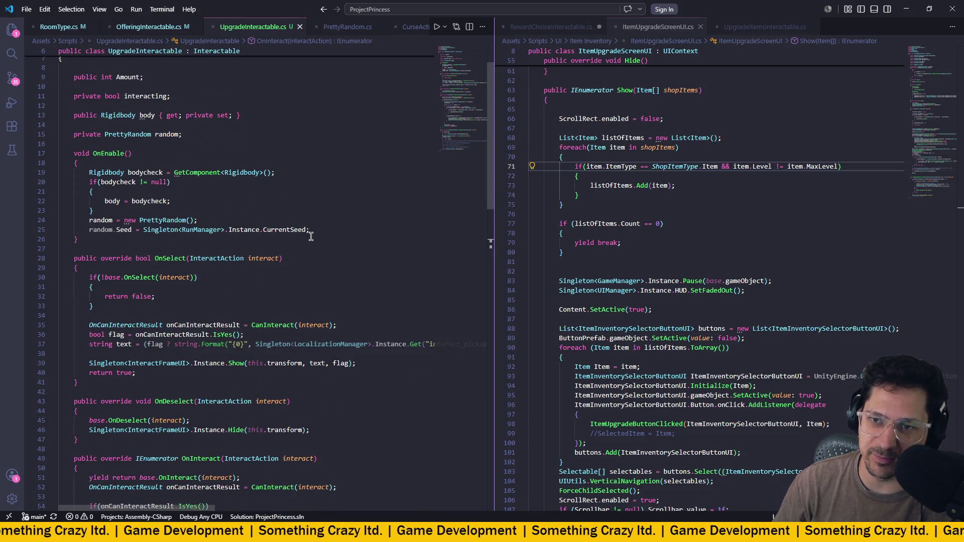
pyautogui.moveTo(308, 231)
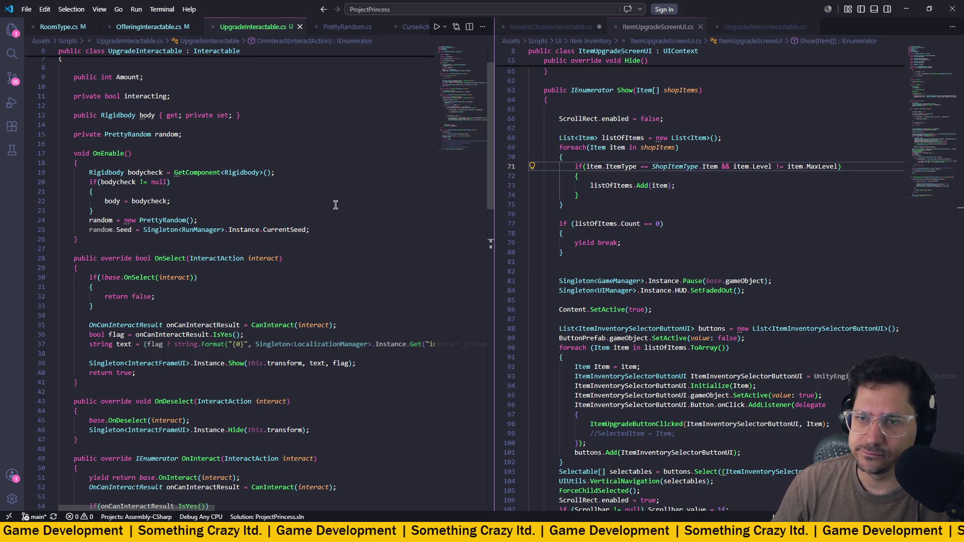
pyautogui.click(110, 240)
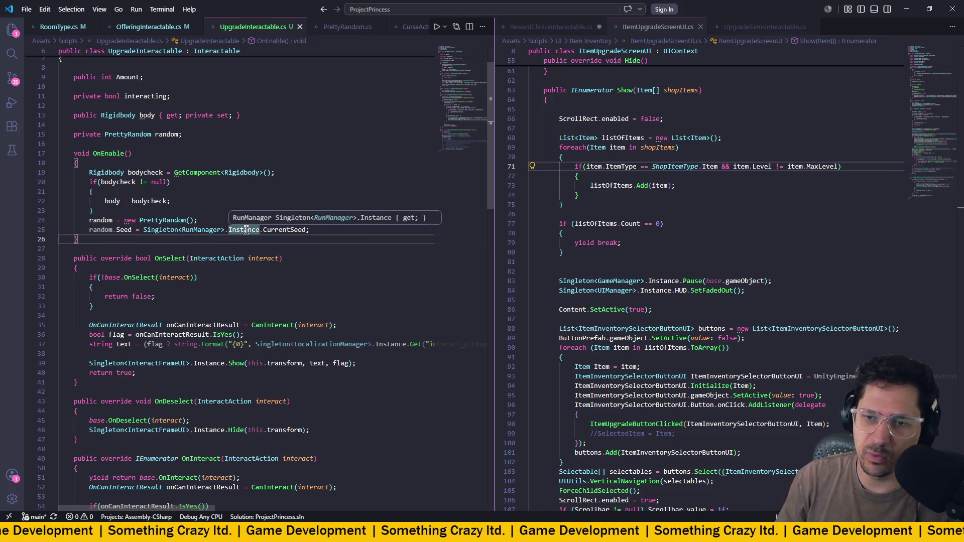
pyautogui.press('Return')
pyautogui.press('Return')
# - Add an Update method starting an if(Input.GetKeyDown(...)) check
pyautogui.write('pd')
pyautogui.press('Tab')
pyautogui.write('if(')
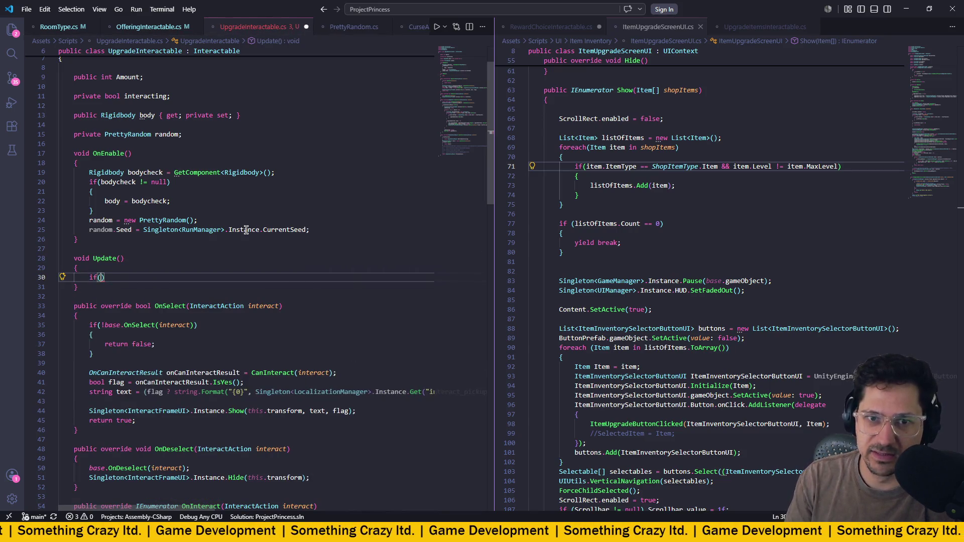
pyautogui.write('Inpui')
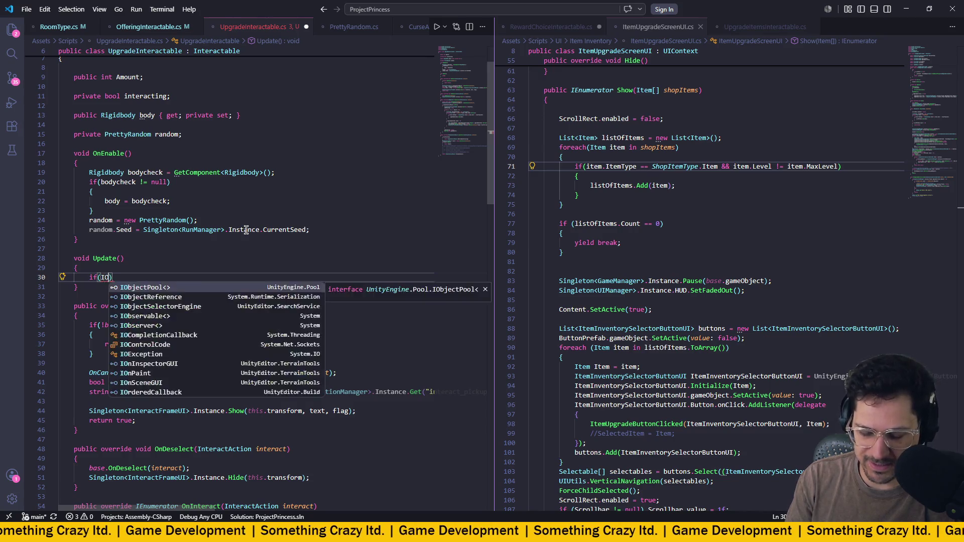
pyautogui.press('BackSpace')
pyautogui.write('tD')
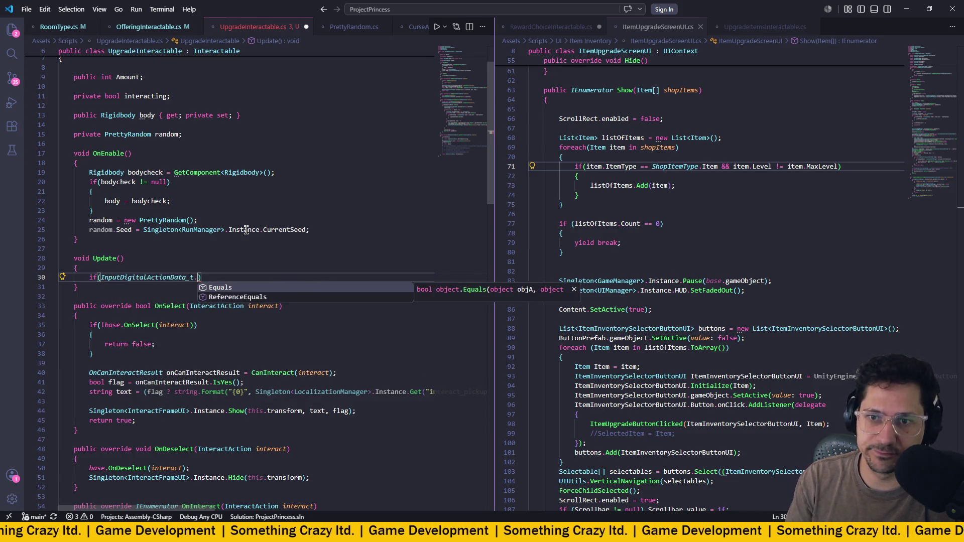
pyautogui.press('BackSpace')
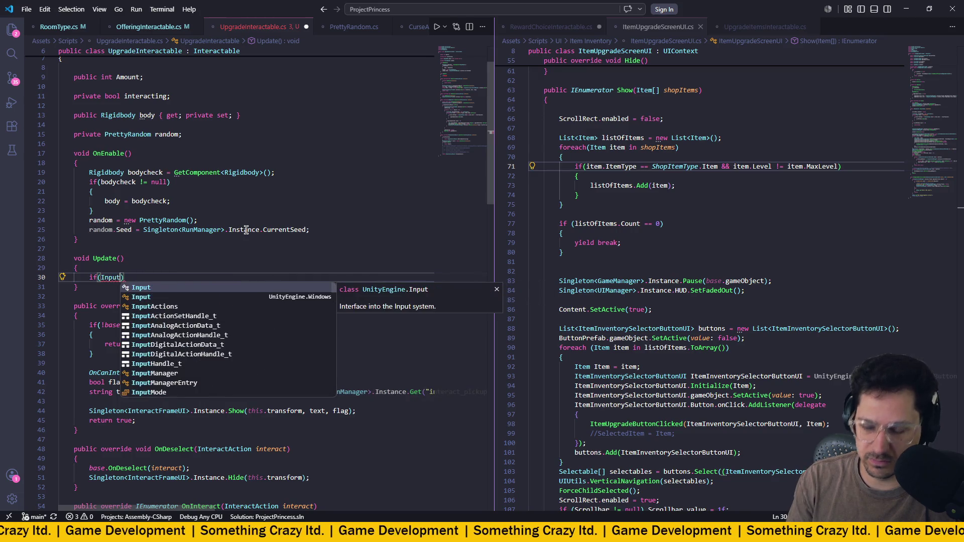
pyautogui.write('.GetK')
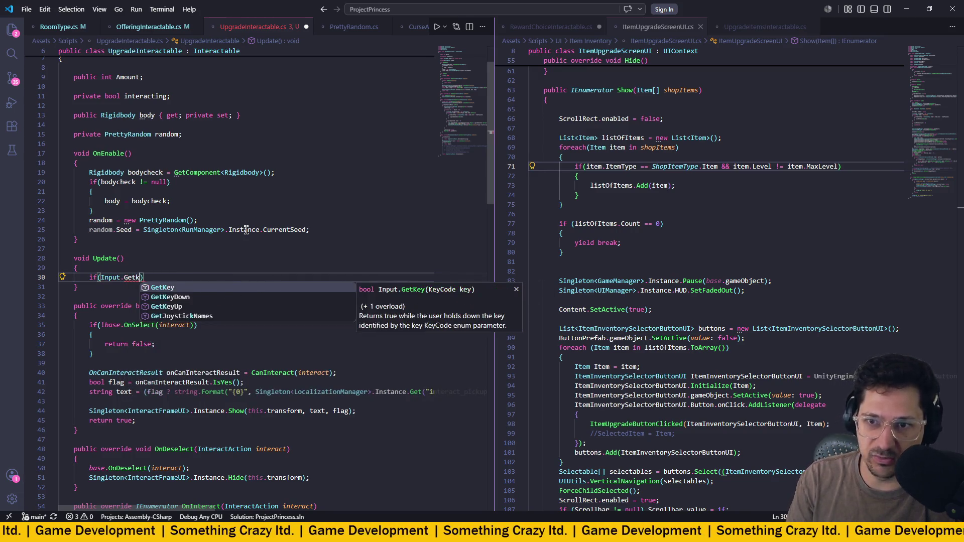
pyautogui.press('Tab')
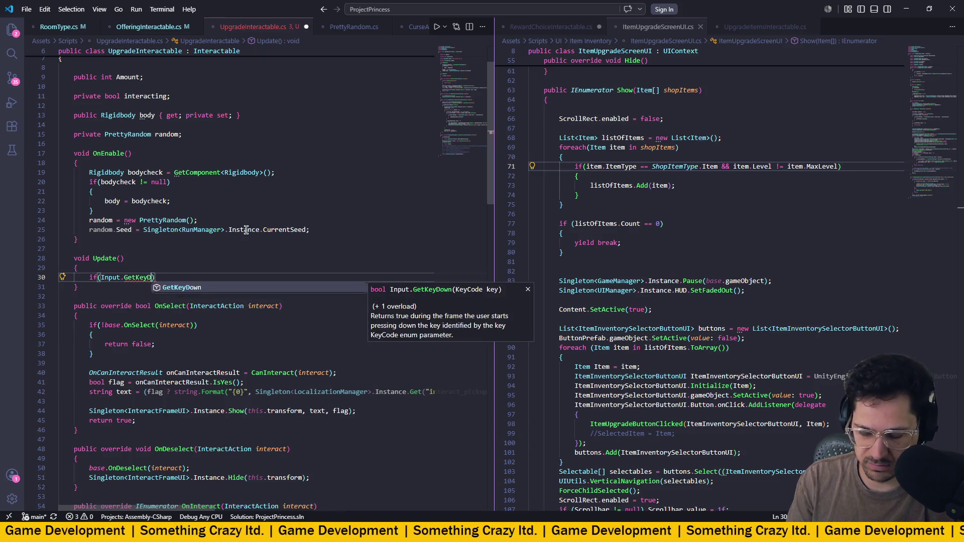
pyautogui.write('D')
pyautogui.press('Tab')
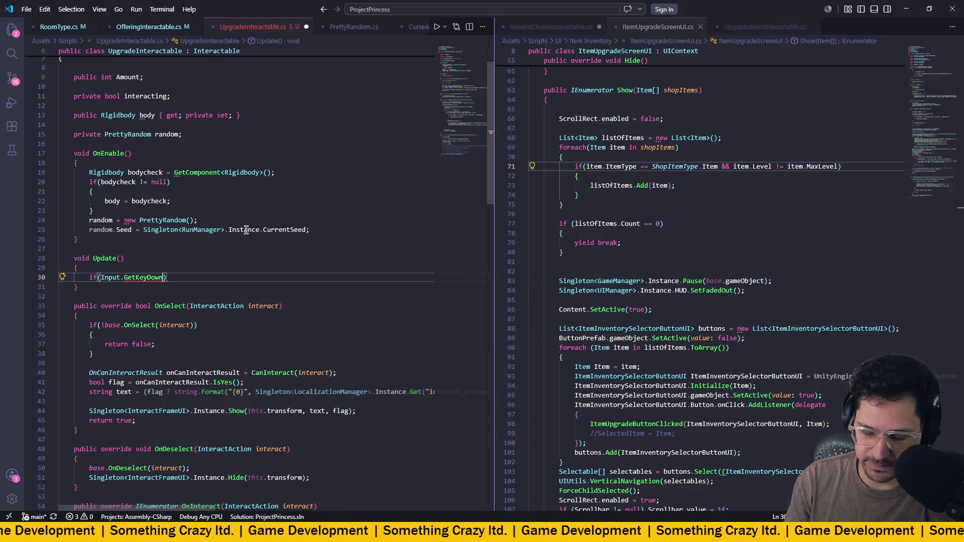
# - Complete the condition with KeyCode.T and open the if body block
pyautogui.write('(keyo')
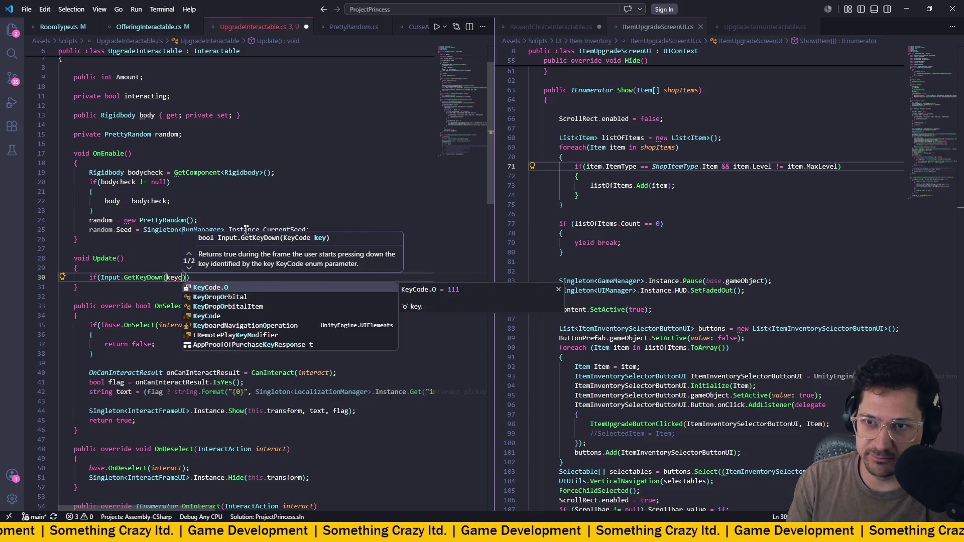
pyautogui.press('BackSpace')
pyautogui.press('BackSpace')
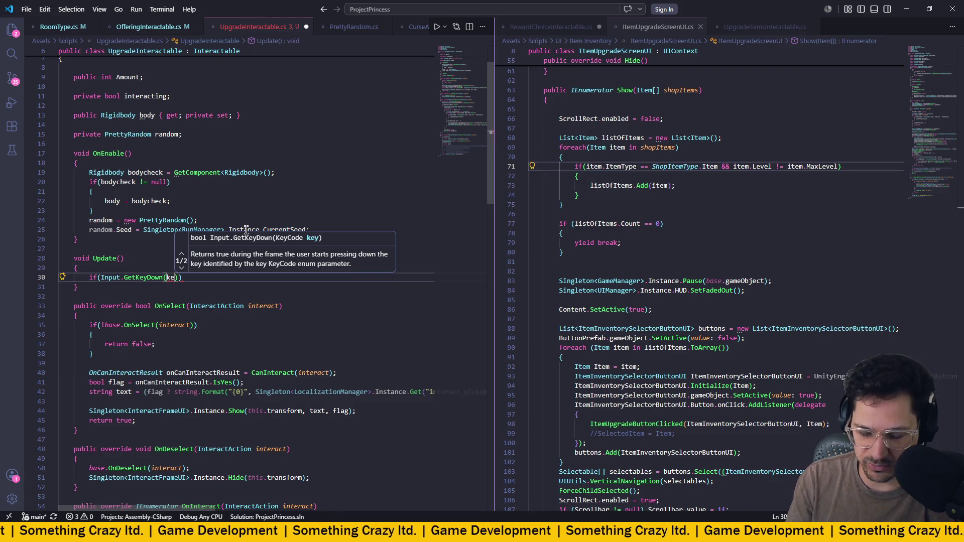
pyautogui.write('yCode.')
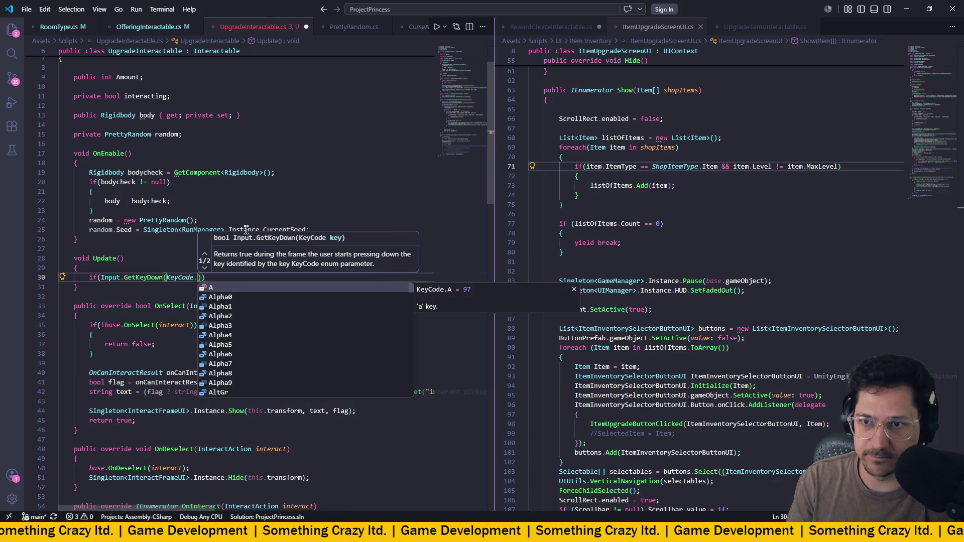
pyautogui.write('T')
pyautogui.press('Return')
pyautogui.press('End')
pyautogui.press('Return')
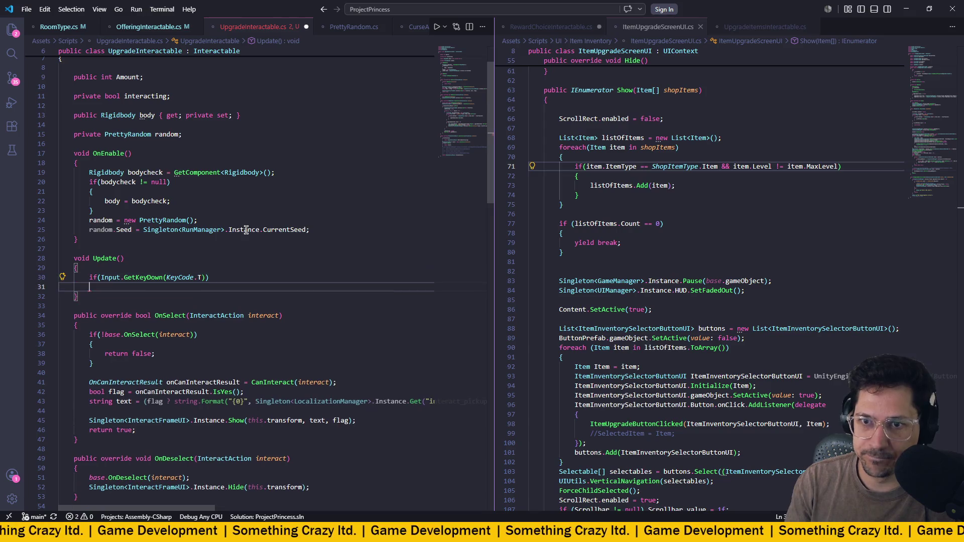
pyautogui.write('{')
pyautogui.press('Return')
# - Paste OnEnable's PrettyRandom creation and CurrentSeed seeding lines into the if block, fix indentation
pyautogui.moveTo(314, 230); pyautogui.dragTo(18, 227)
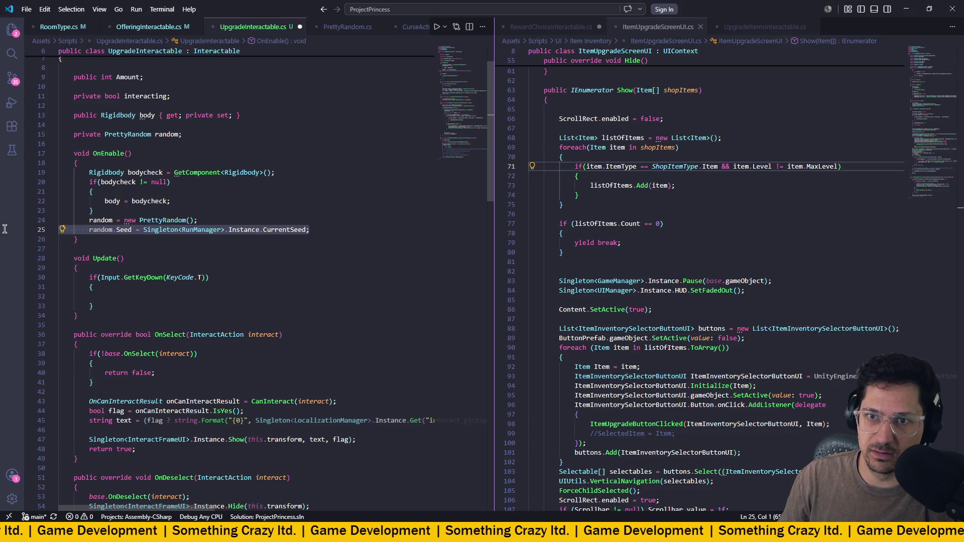
pyautogui.moveTo(5, 229); pyautogui.dragTo(4, 224)
pyautogui.hotkey('ctrl', 'c')
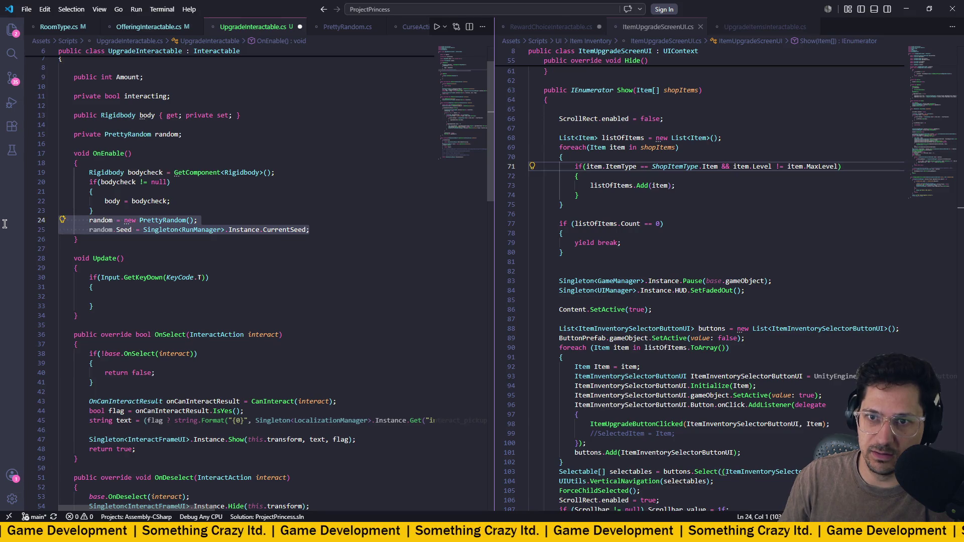
pyautogui.click(116, 295)
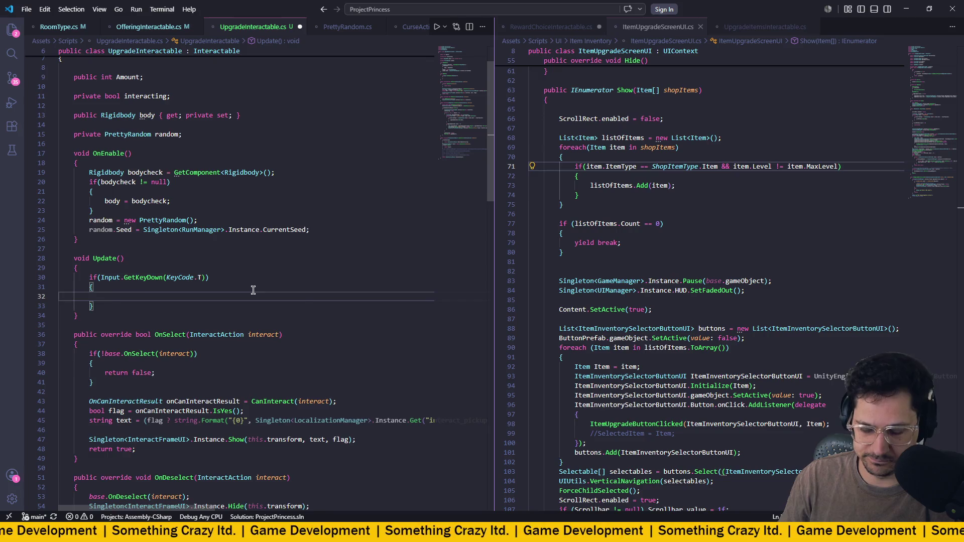
pyautogui.hotkey('ctrl', 'v')
pyautogui.press('Tab')
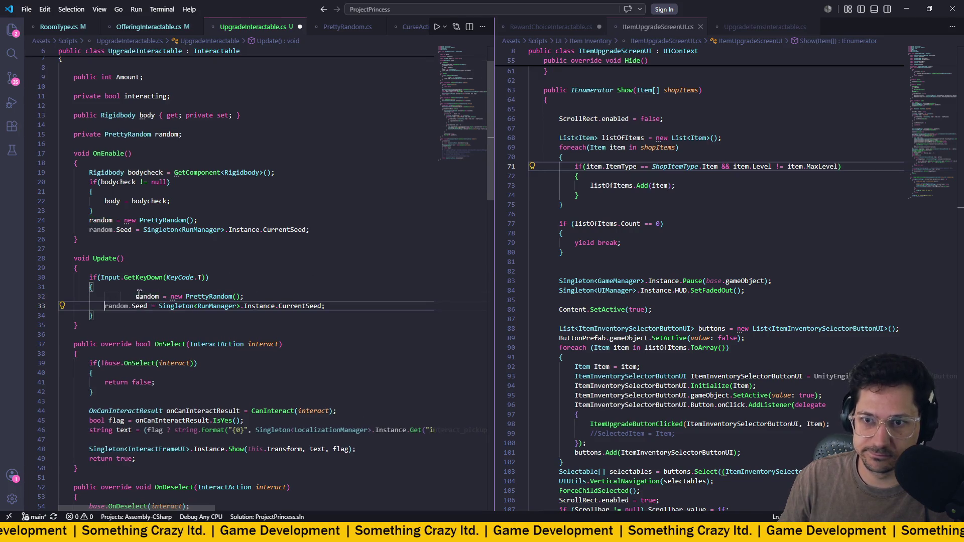
pyautogui.click(132, 297)
pyautogui.hotkey('shift', 'Tab')
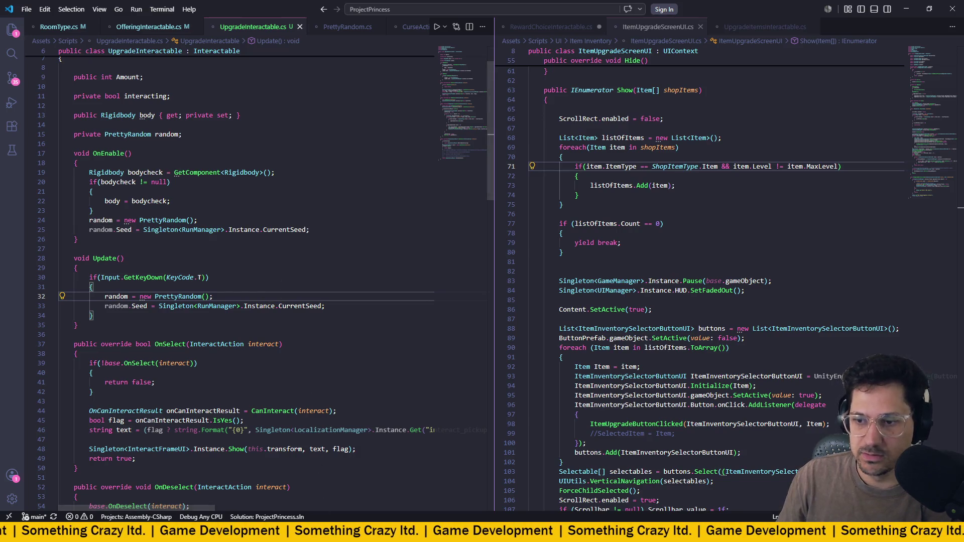
pyautogui.hotkey('alt', 'Tab')
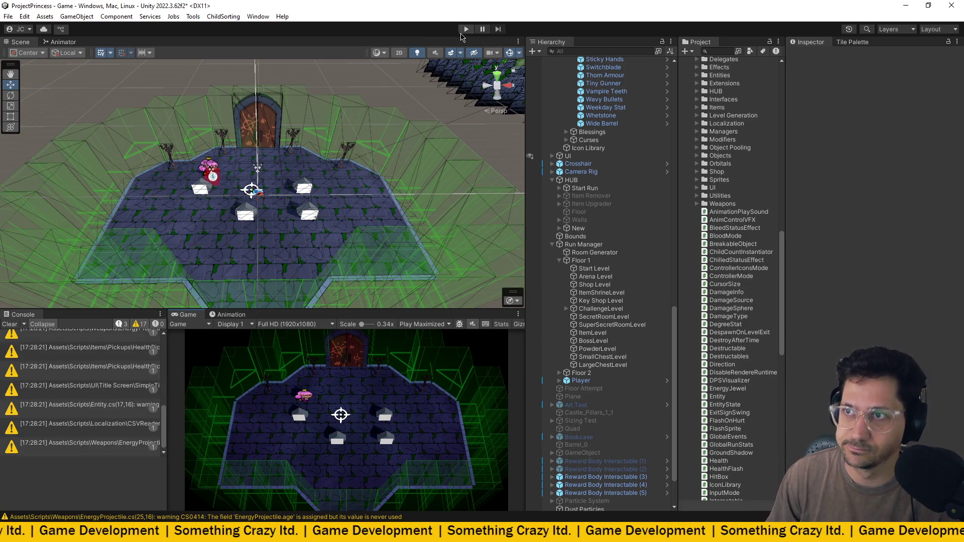
# - Enter Play mode and walk the princess through the top door into the next room
pyautogui.click(464, 30)
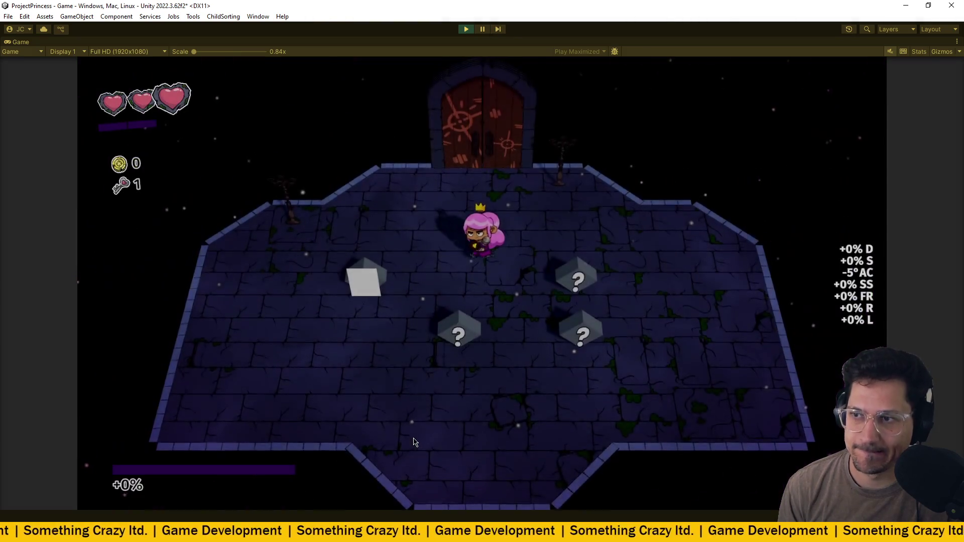
pyautogui.press('d')
pyautogui.press('a')
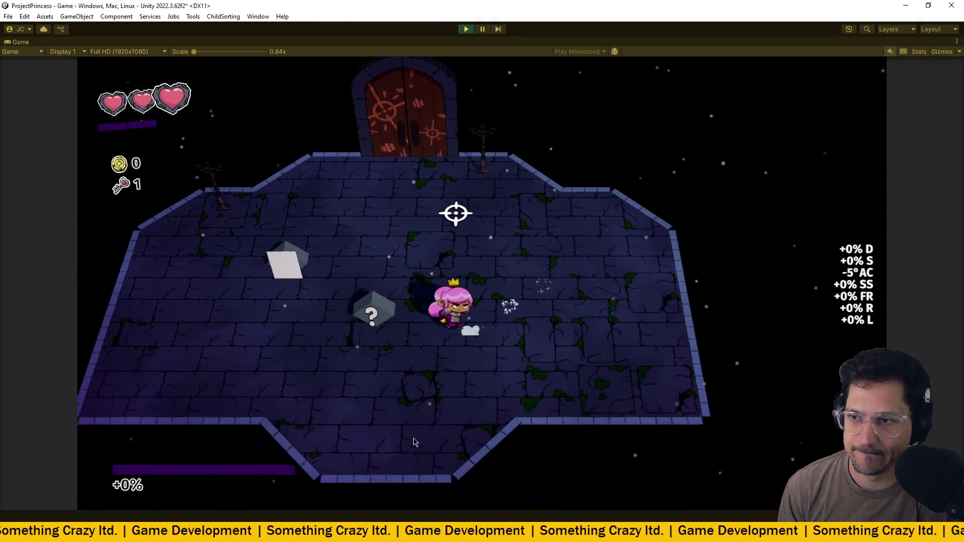
pyautogui.press('w')
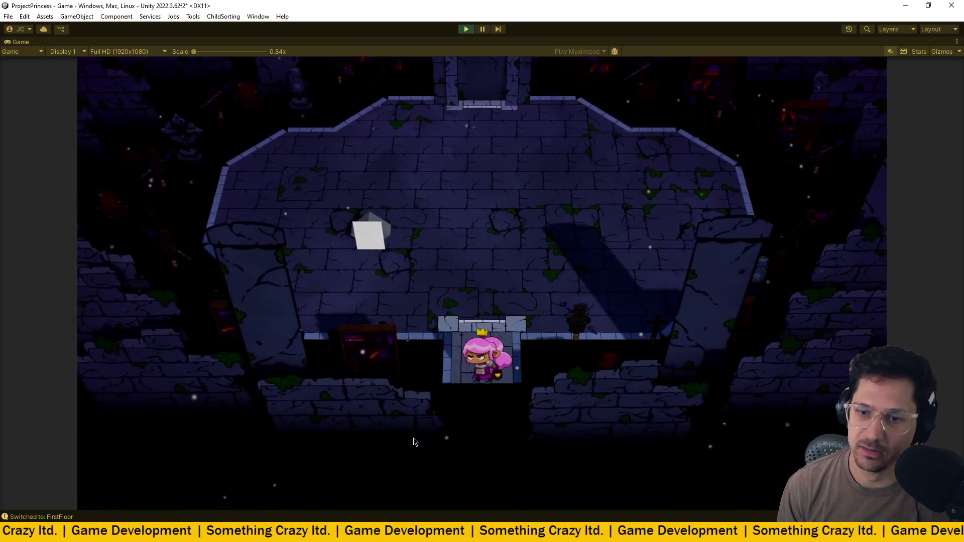
pyautogui.press('w')
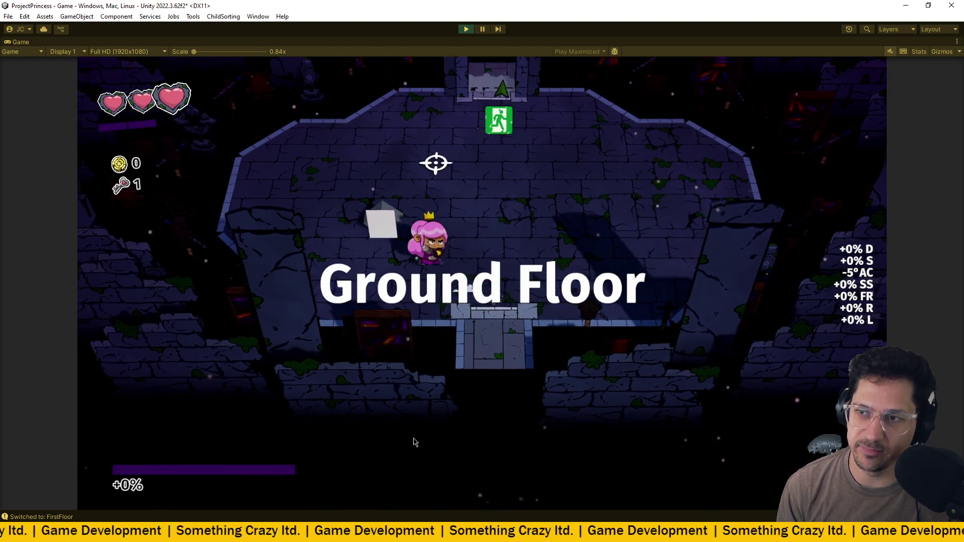
# - Open the upgrade cube, compare Bigger Bullets, Whetstone and Vampire Teeth, then pause
pyautogui.press('d')
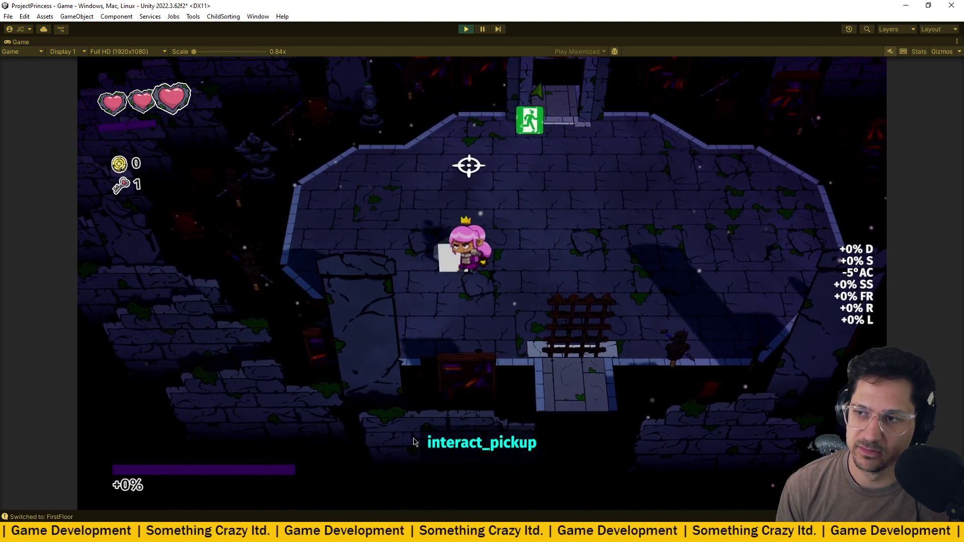
pyautogui.press('a')
pyautogui.press('e')
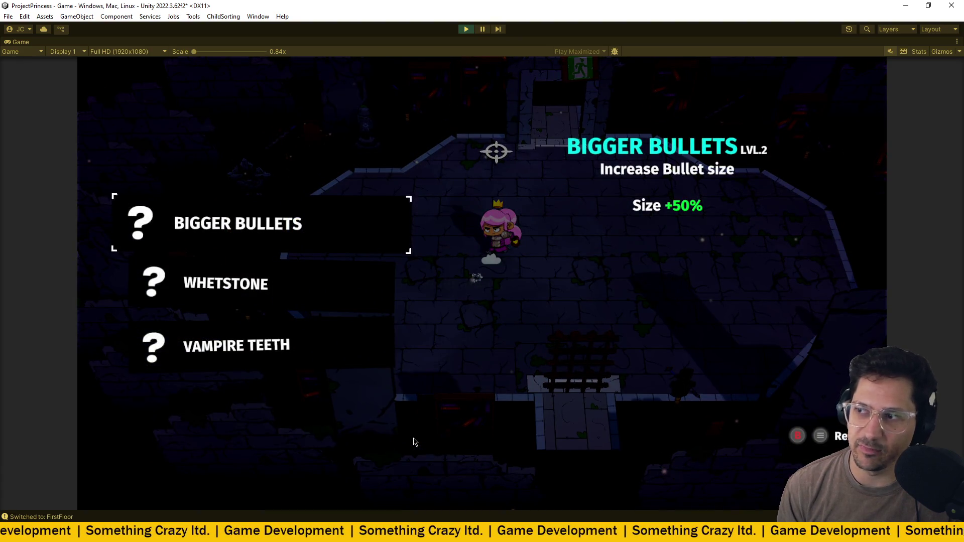
pyautogui.press('s')
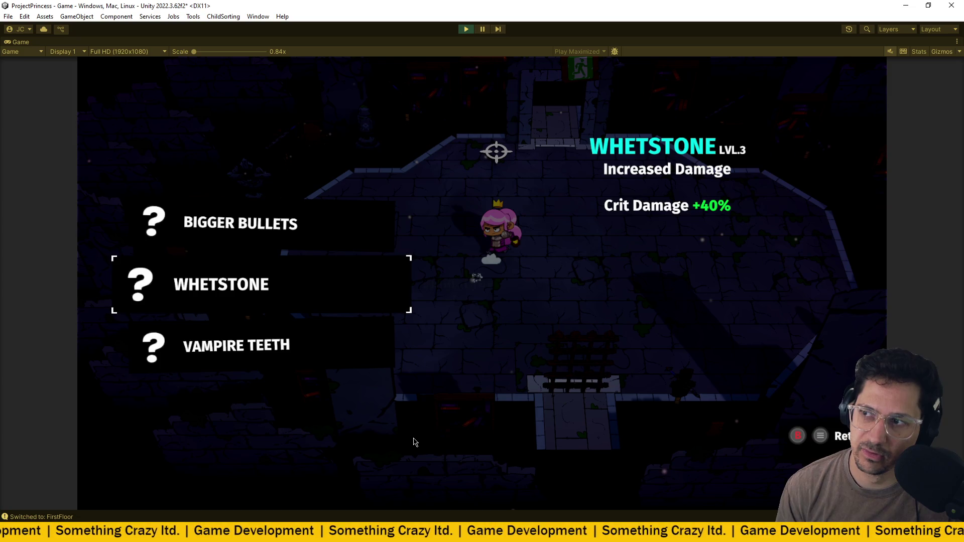
pyautogui.press('w')
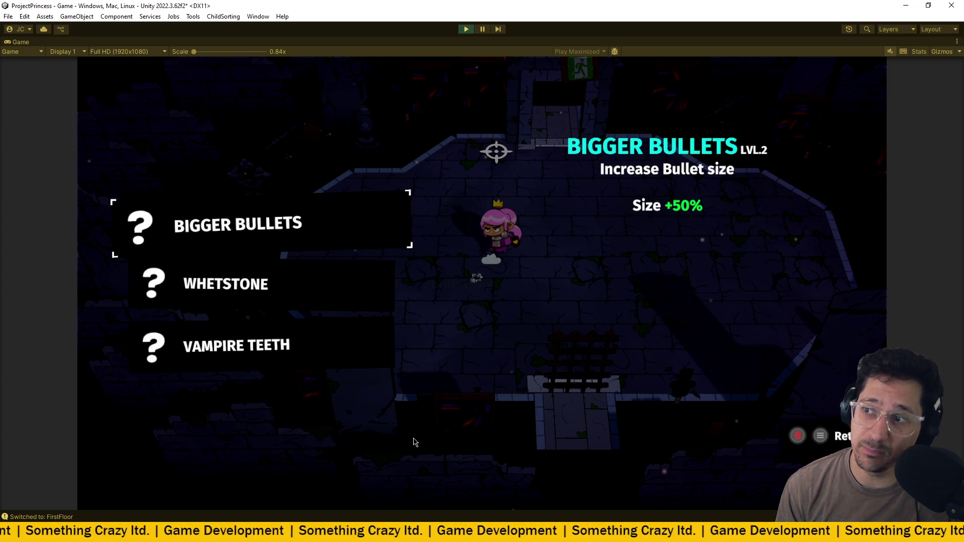
pyautogui.press('s')
pyautogui.press('s')
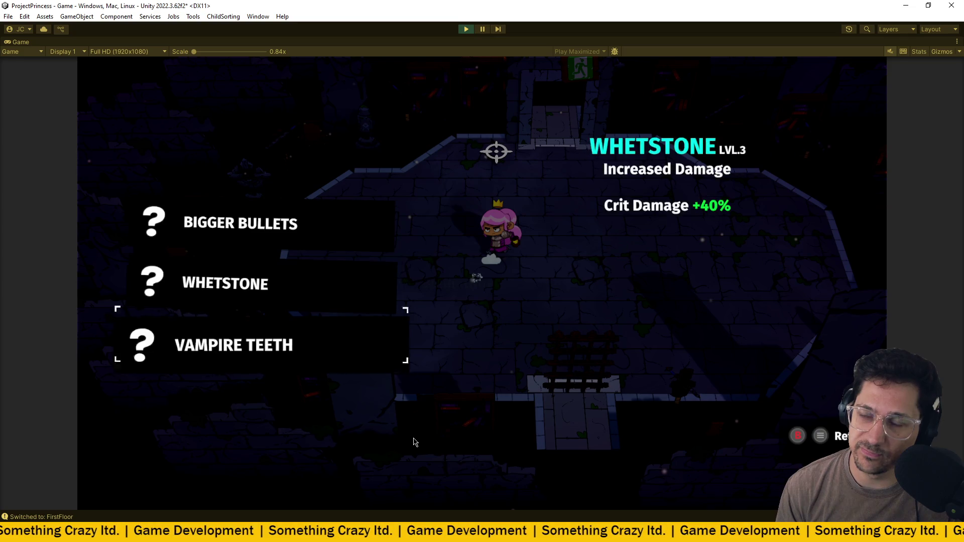
pyautogui.press('Escape')
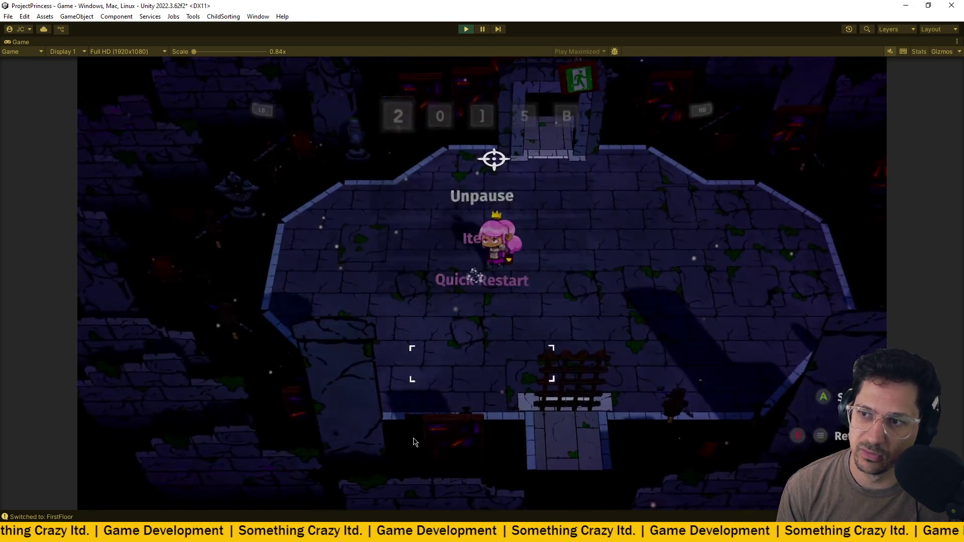
# - Quick Restart, cycle through the offered upgrades and choose Vampire Teeth
pyautogui.press('Return')
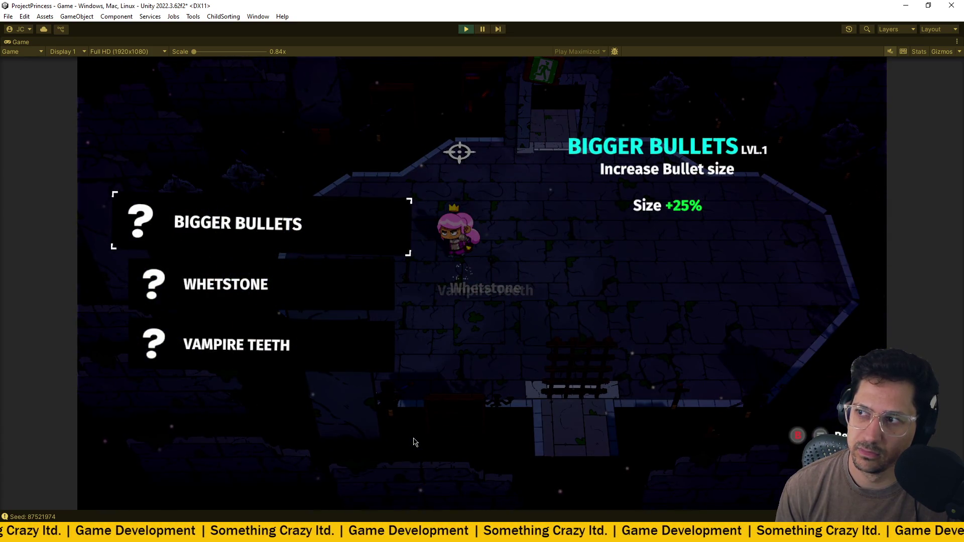
pyautogui.press('Down')
pyautogui.press('Down')
pyautogui.press('Up')
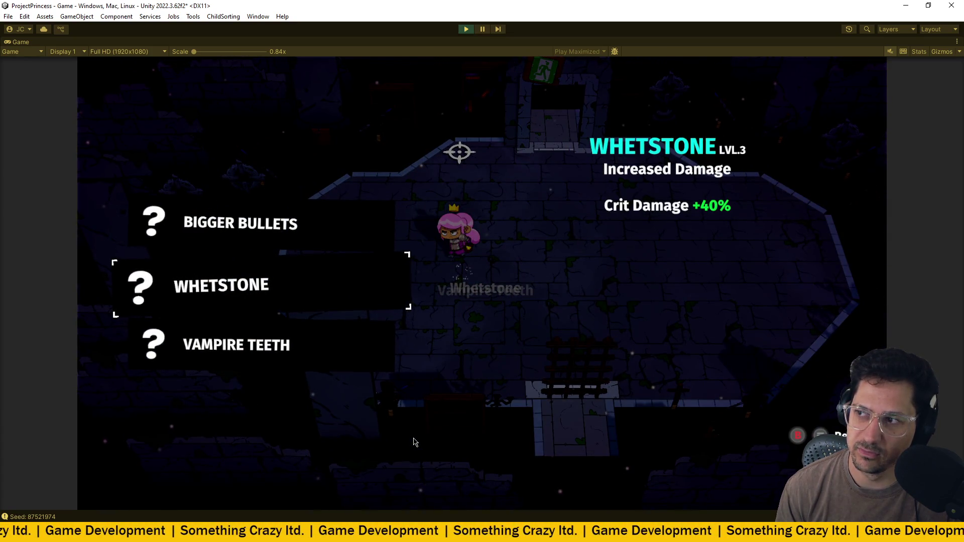
pyautogui.press('Up')
pyautogui.press('Down')
pyautogui.press('Down')
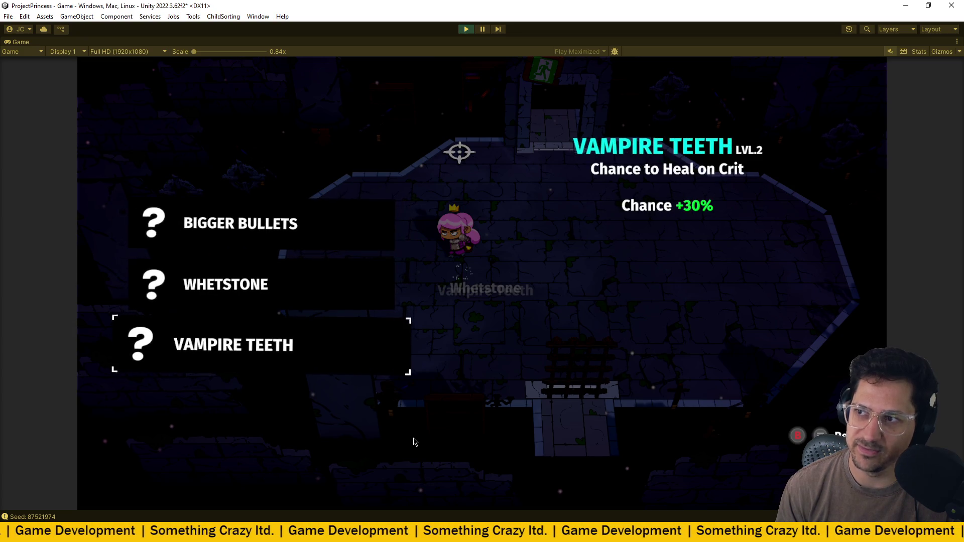
pyautogui.press('Up')
pyautogui.press('Up')
pyautogui.press('Down')
pyautogui.press('Down')
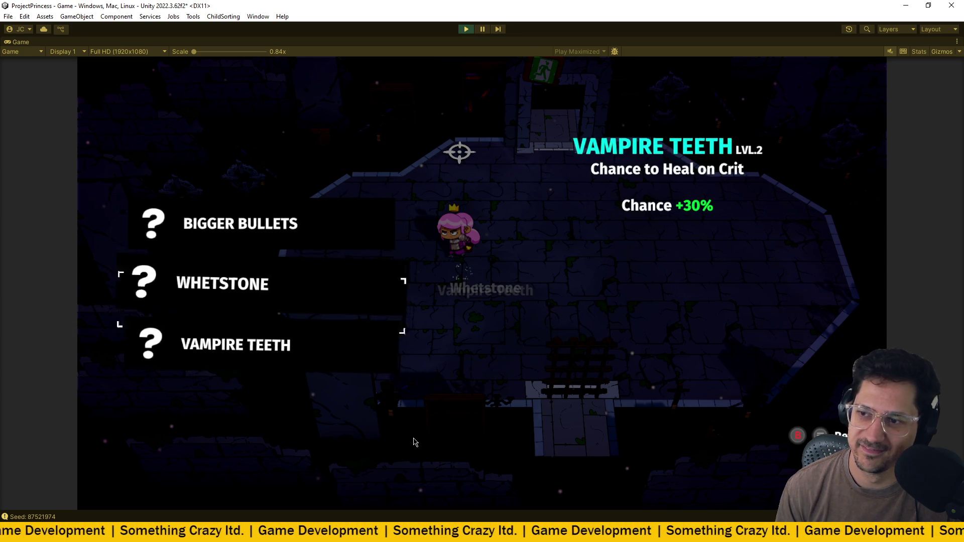
pyautogui.press('Return')
# - Quick Restart into a new game and use the Ground Floor box to view its upgrade choices
pyautogui.press('Escape')
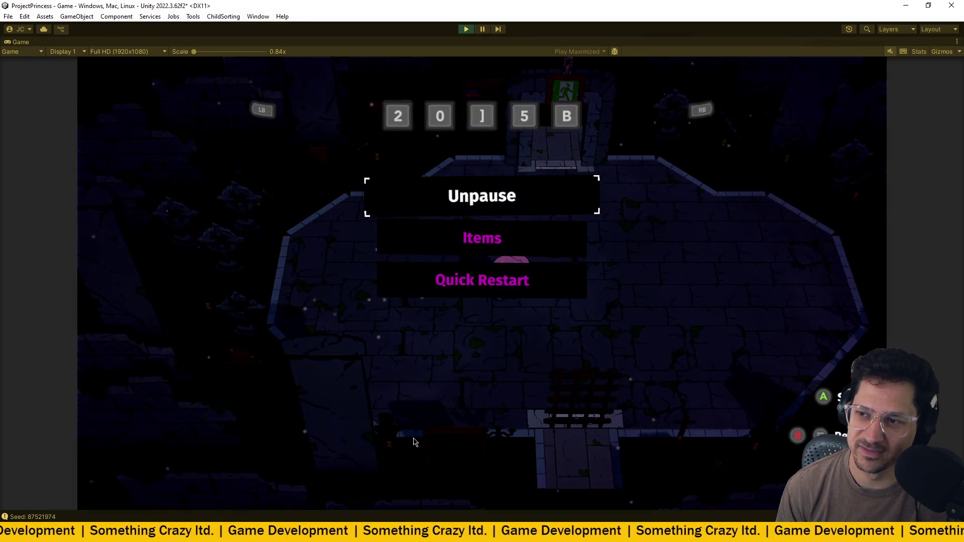
pyautogui.press('Return')
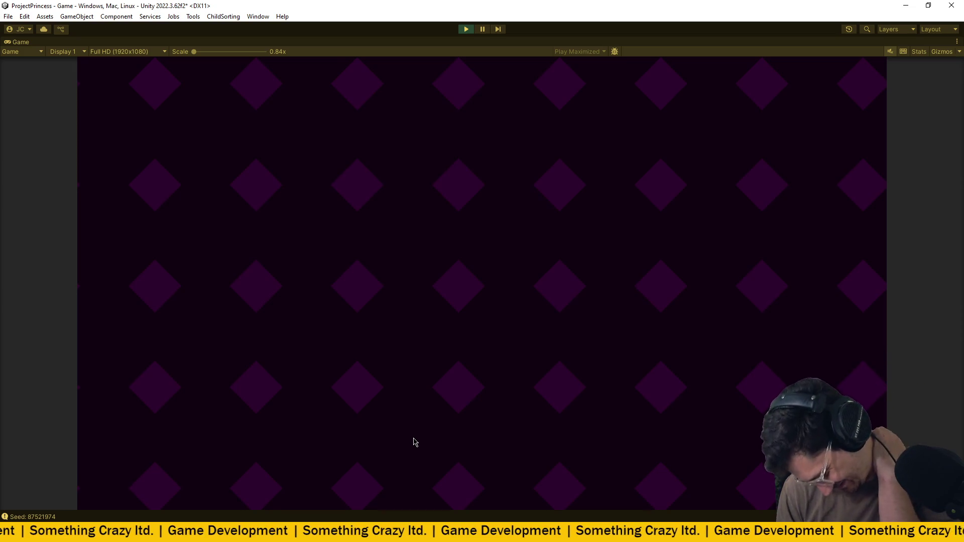
pyautogui.press('Return')
pyautogui.press('s')
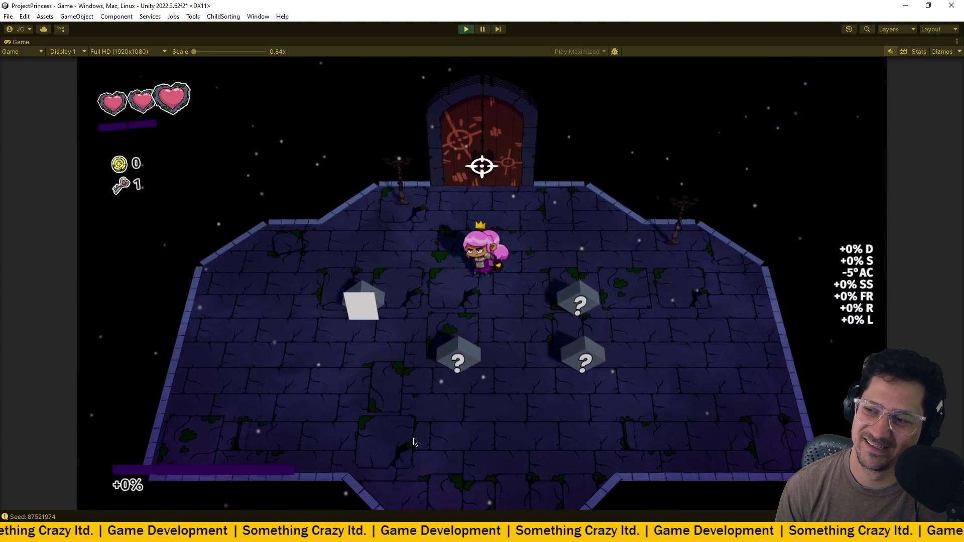
pyautogui.press('w')
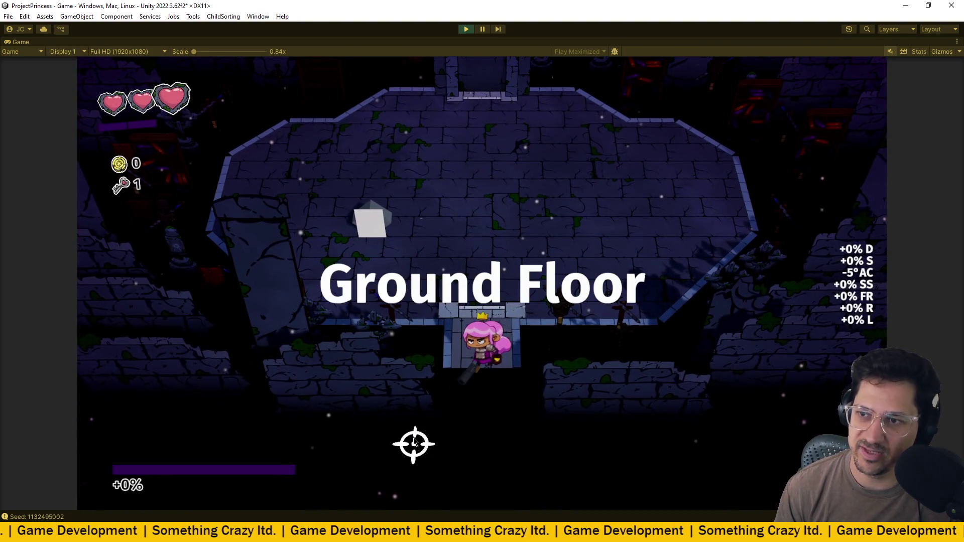
pyautogui.press('w')
pyautogui.press('a')
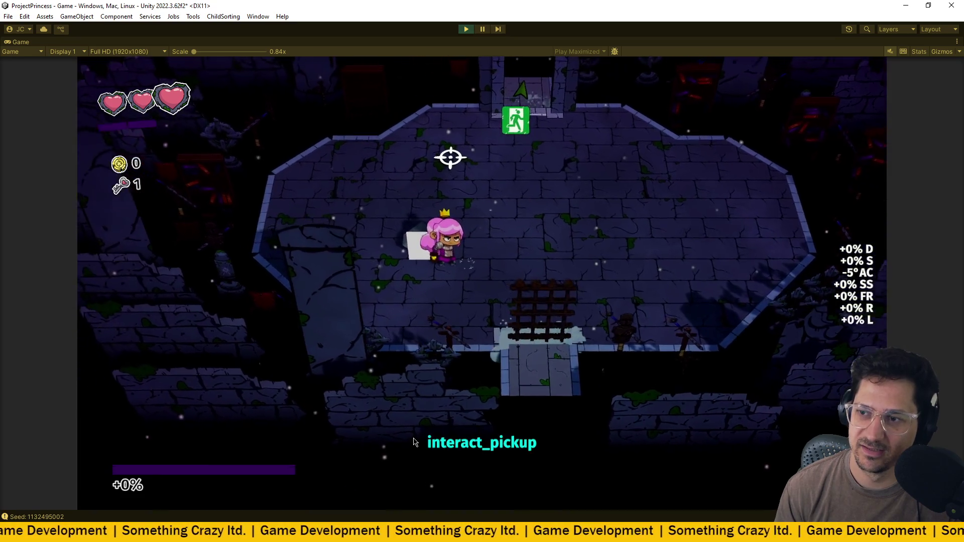
pyautogui.press('e')
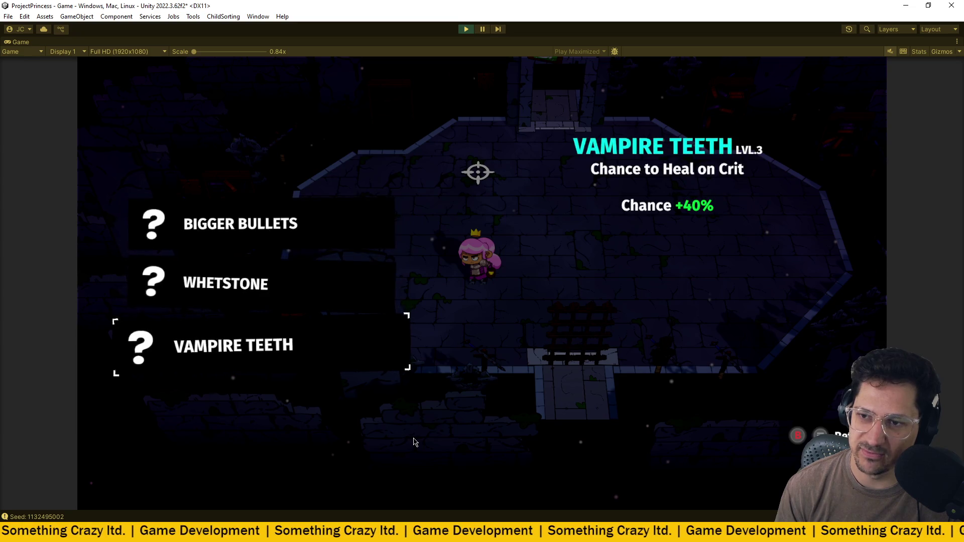
# - Restart the run, start another new game, then stop play mode
pyautogui.press('Escape')
pyautogui.press('Escape')
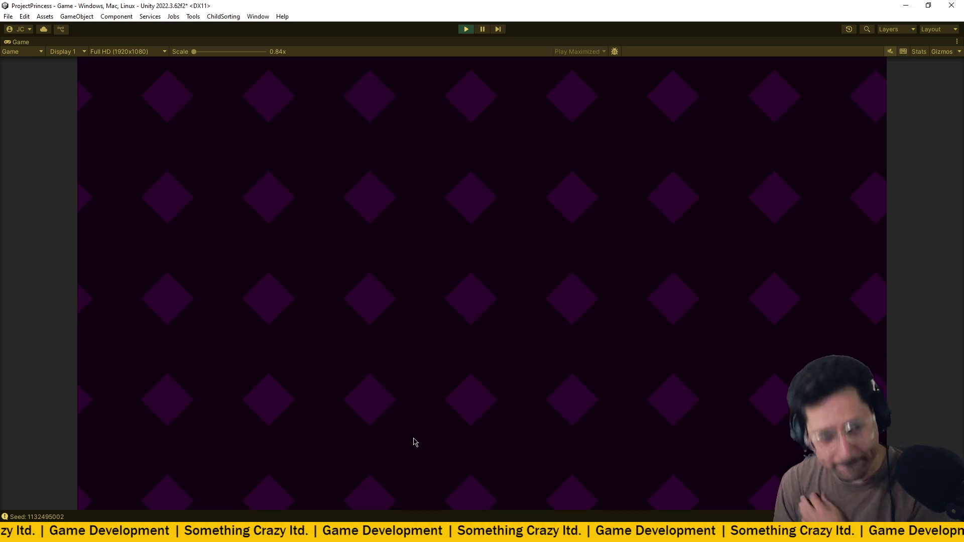
pyautogui.press('Return')
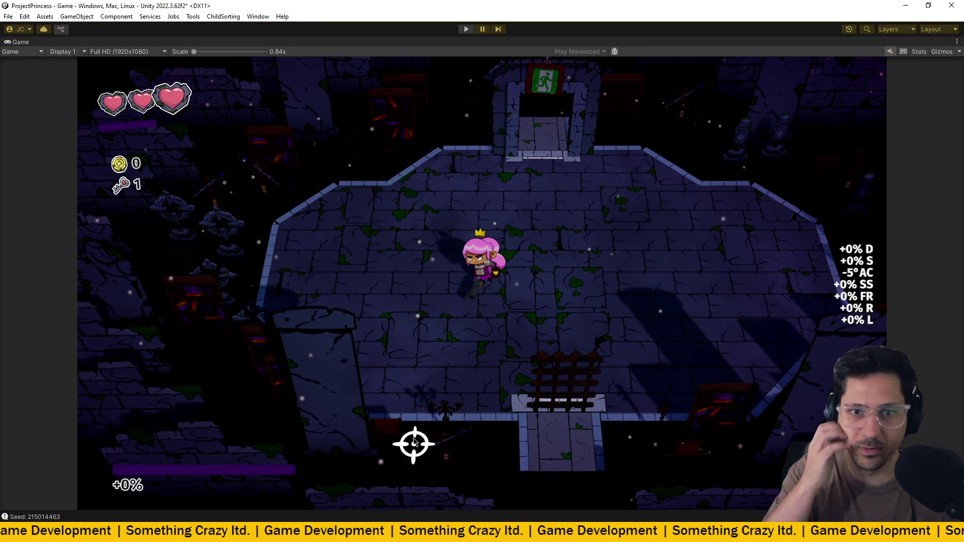
pyautogui.hotkey('ctrl', 'p')
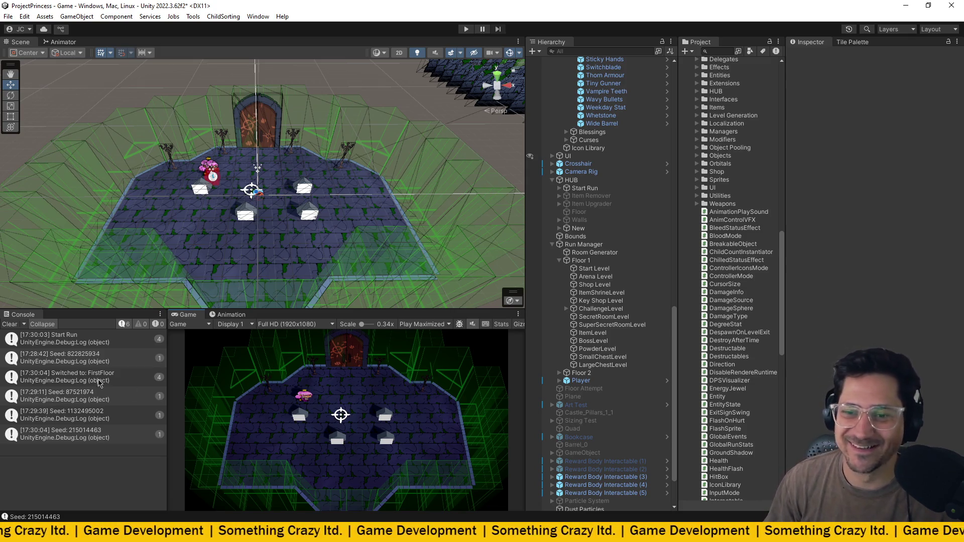
# - Clear the console, turn off Randomize Seed on Start Run to keep seed 203448, and start Play mode
pyautogui.click(9, 325)
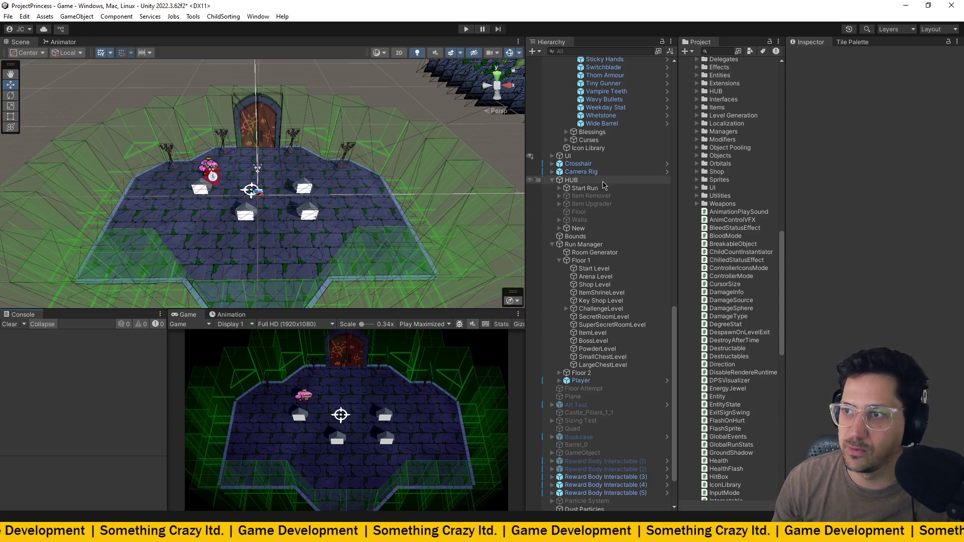
pyautogui.click(584, 188)
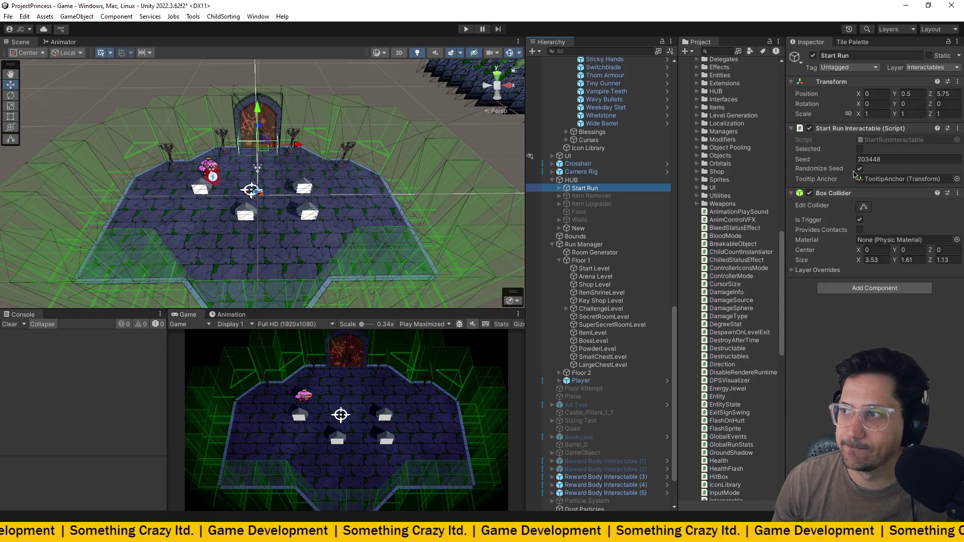
pyautogui.click(859, 169)
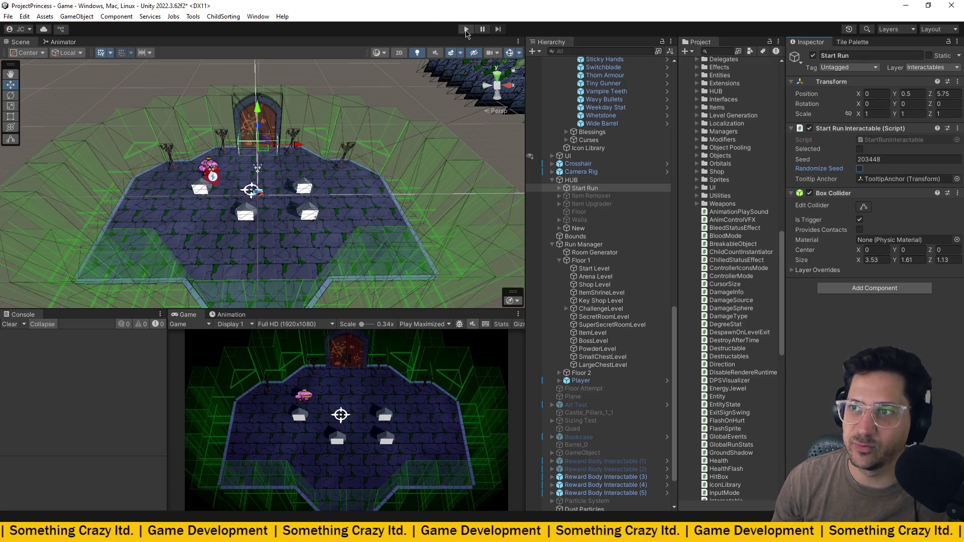
pyautogui.click(466, 29)
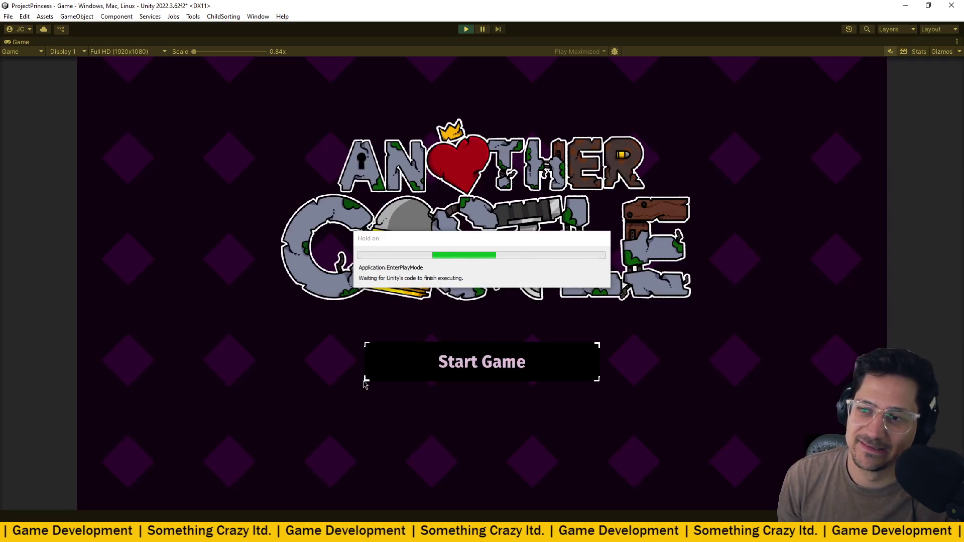
# - Start a run and open the upgrade box to see Bigger Bullets, Whetstone and Vampire Teeth offered
pyautogui.click(365, 384)
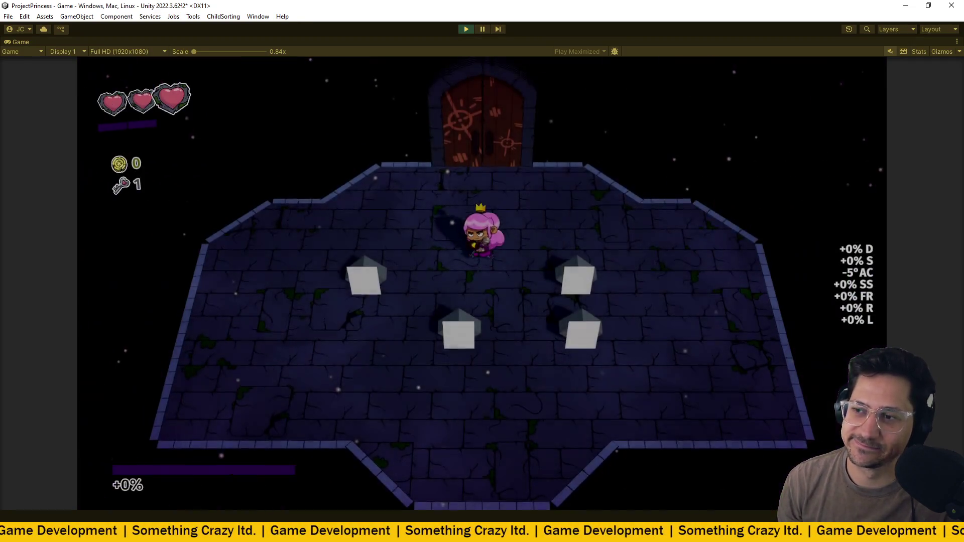
pyautogui.press('s')
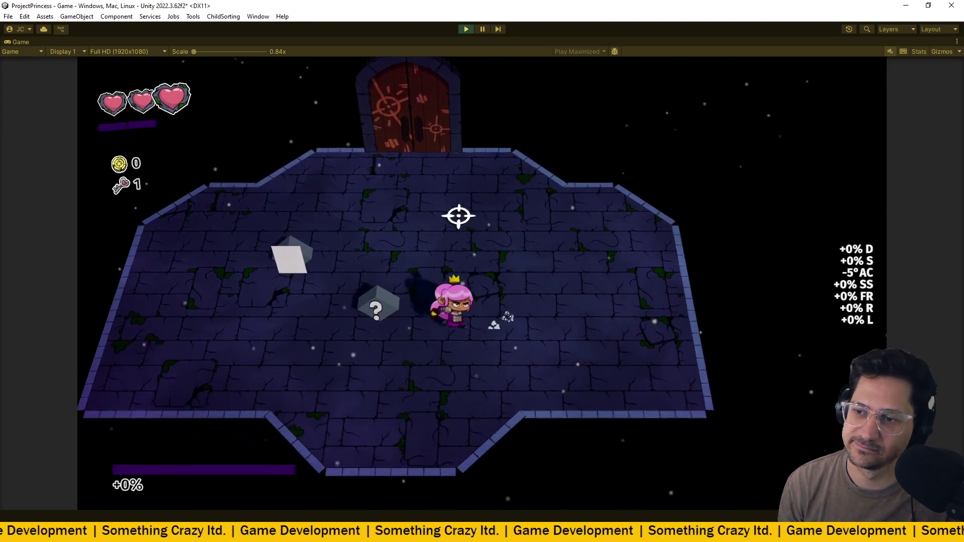
pyautogui.click(461, 216)
pyautogui.press('w')
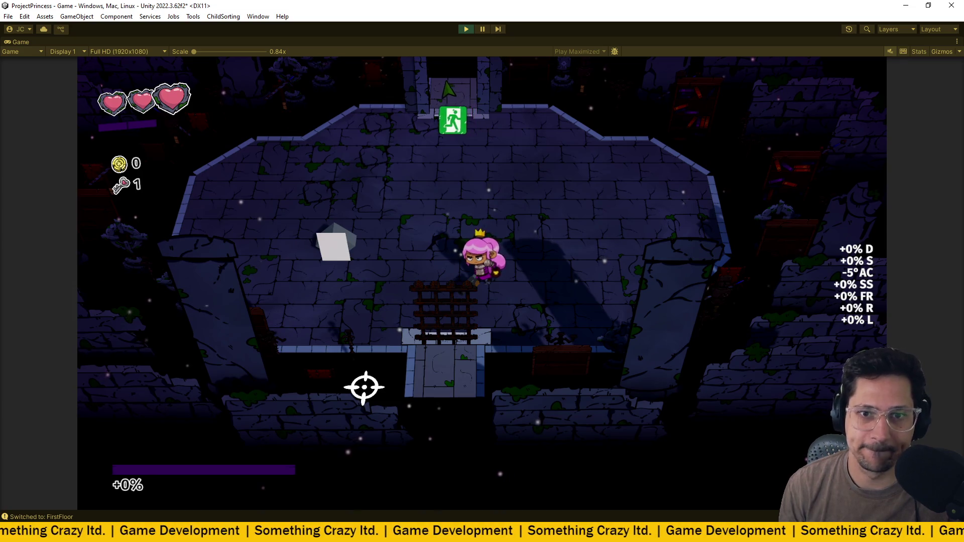
pyautogui.press('w')
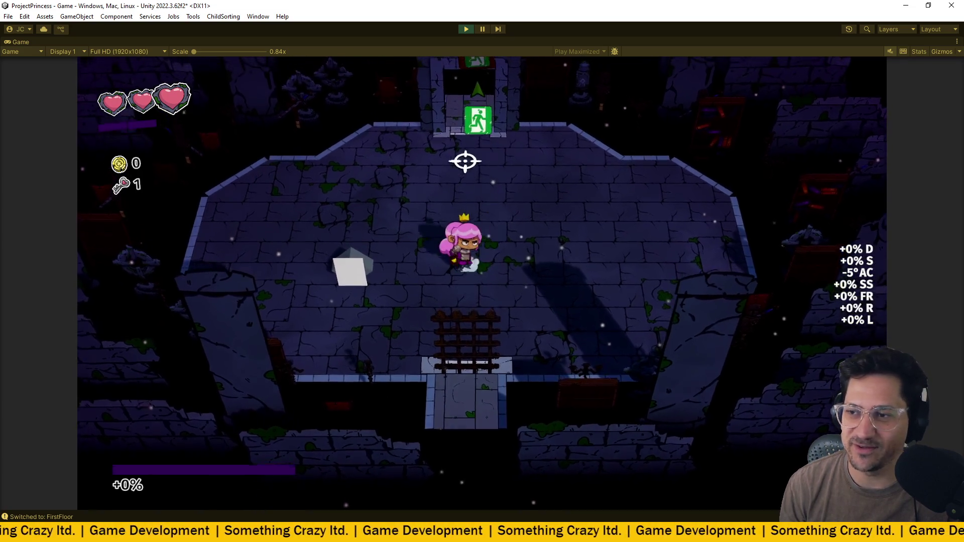
pyautogui.press('a')
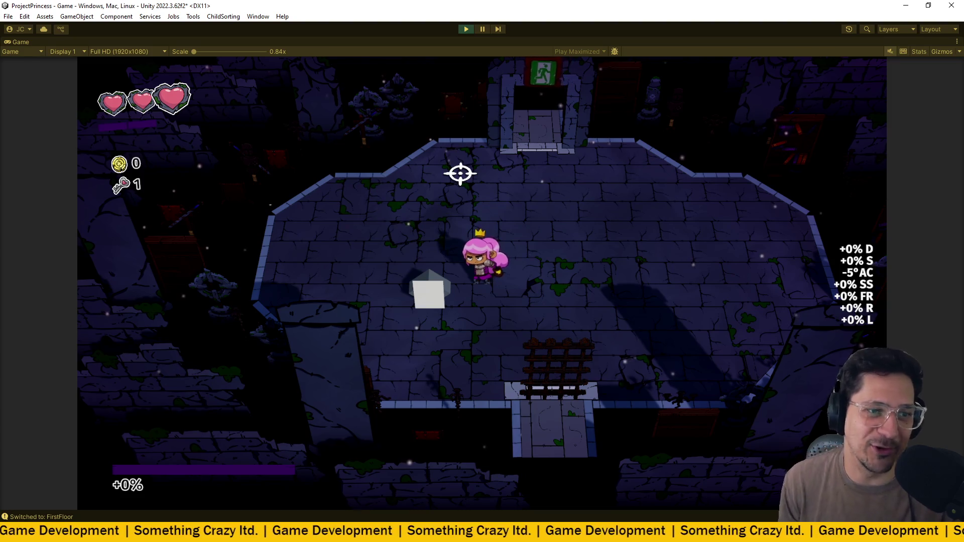
pyautogui.press('e')
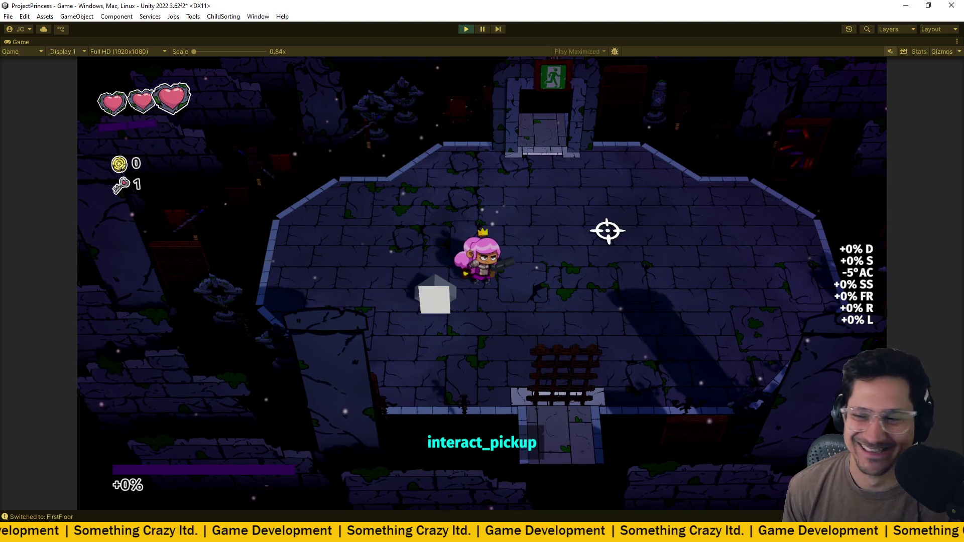
pyautogui.press('e')
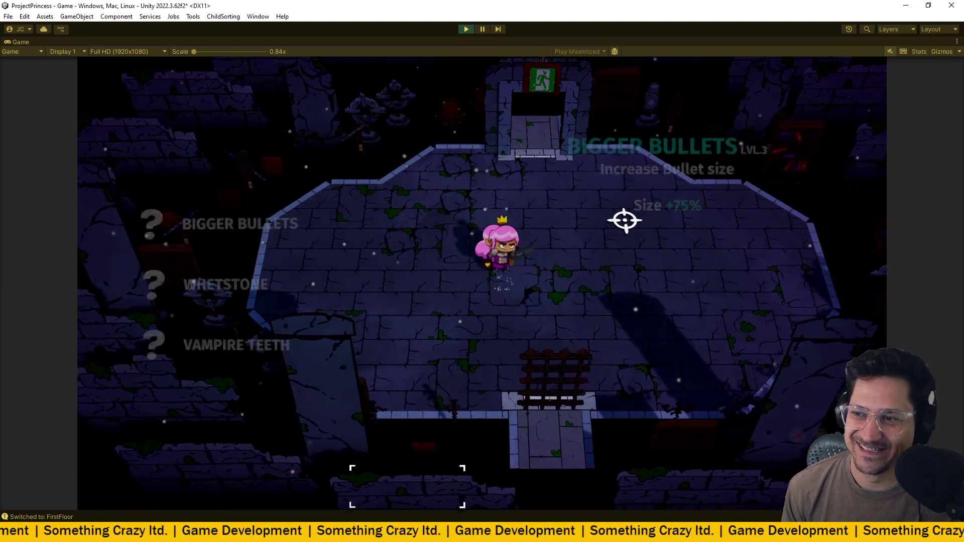
pyautogui.press('s')
pyautogui.press('s')
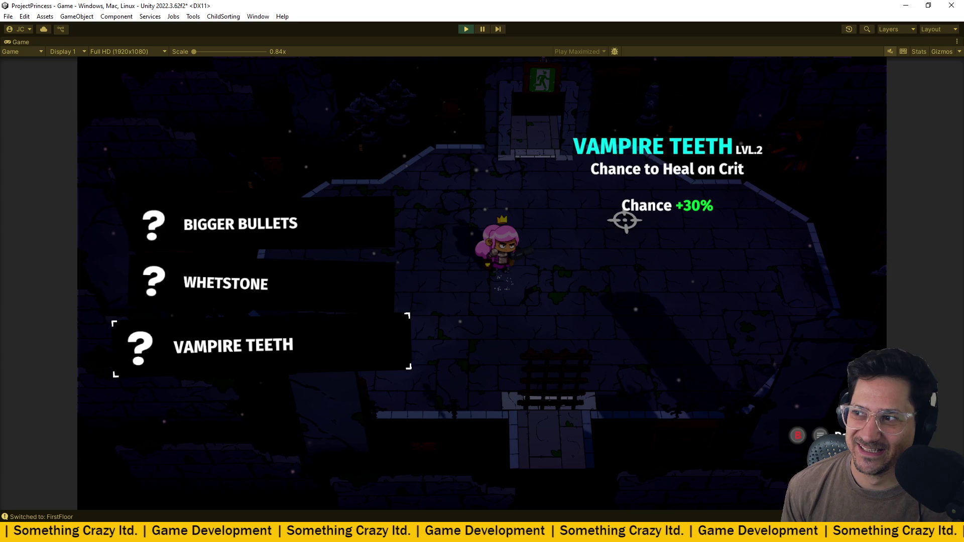
pyautogui.press('w')
pyautogui.press('w')
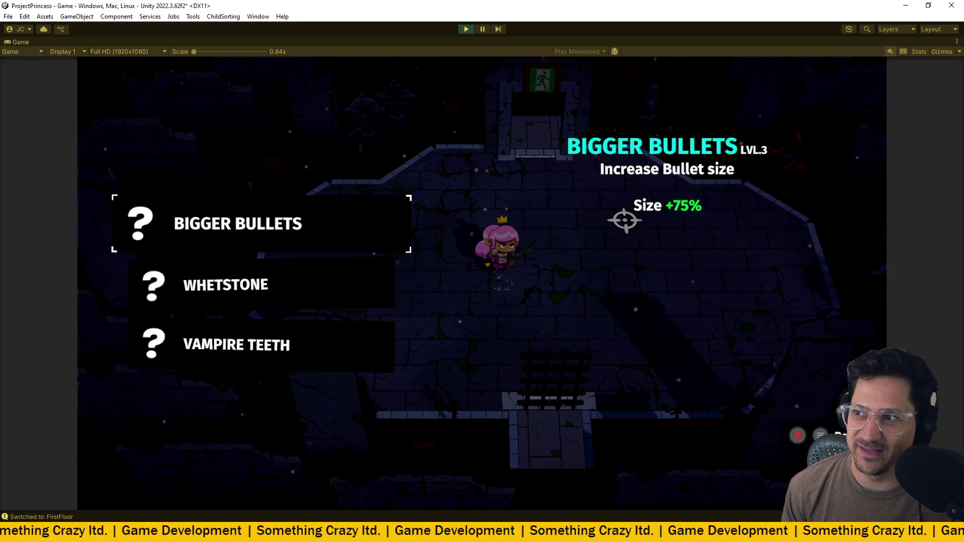
pyautogui.press('s')
pyautogui.press('s')
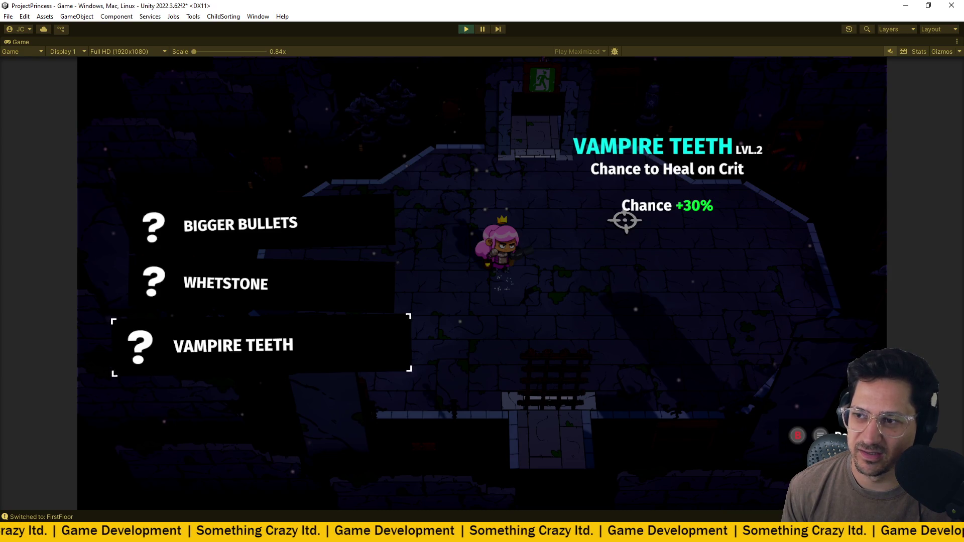
# - Quick-restart, reopen the item cube to confirm the same three upgrades, then stop play mode
pyautogui.press('Escape')
pyautogui.press('Return')
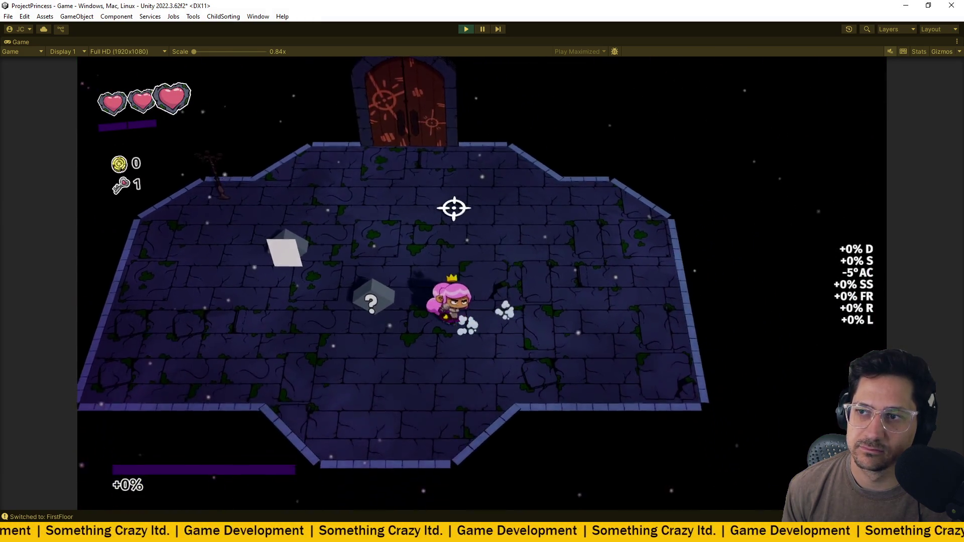
pyautogui.press('w')
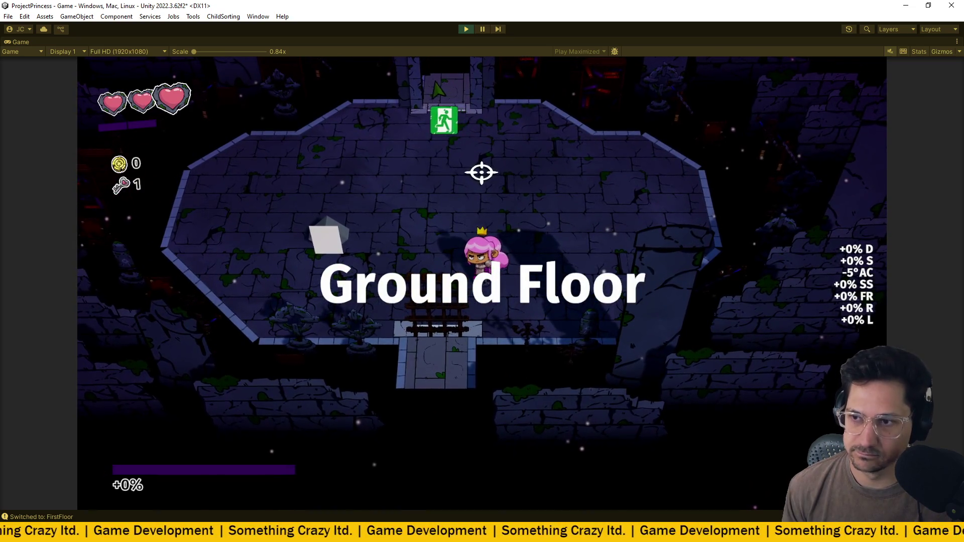
pyautogui.press('a')
pyautogui.press('e')
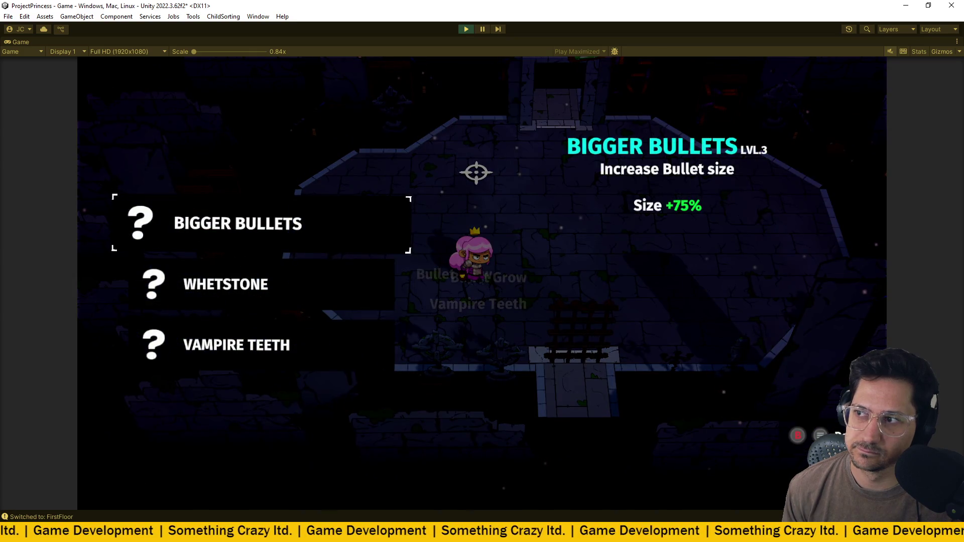
pyautogui.press('s')
pyautogui.press('s')
pyautogui.press('s')
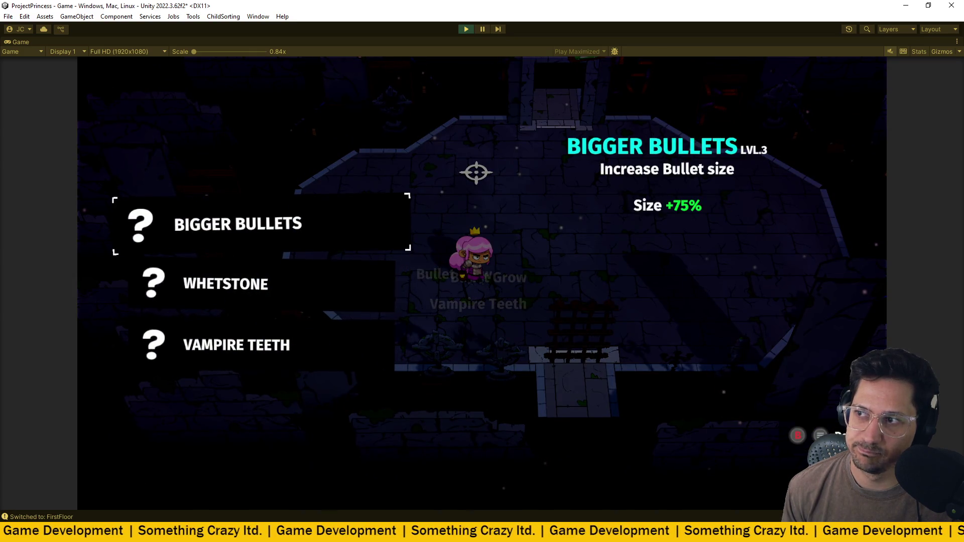
pyautogui.press('s')
pyautogui.press('s')
pyautogui.press('e')
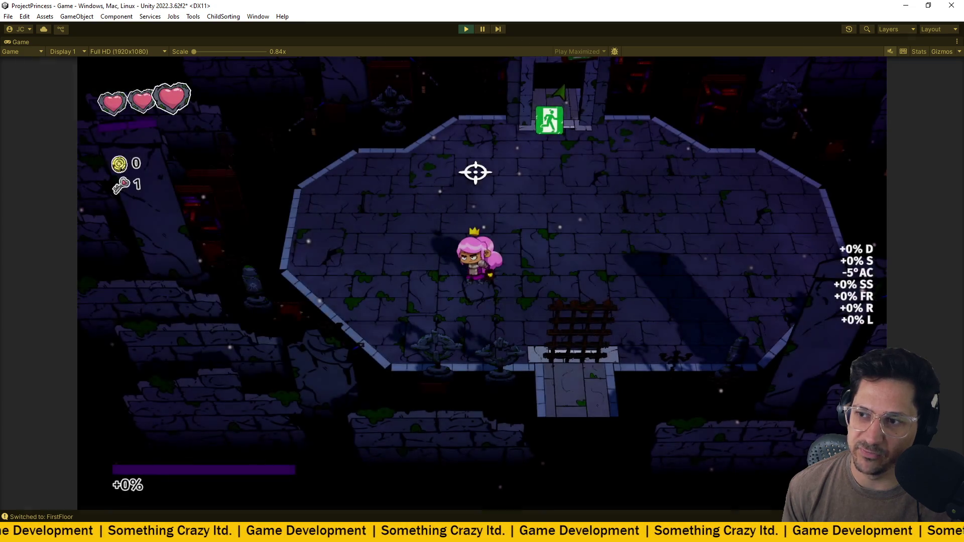
pyautogui.hotkey('ctrl', 'p')
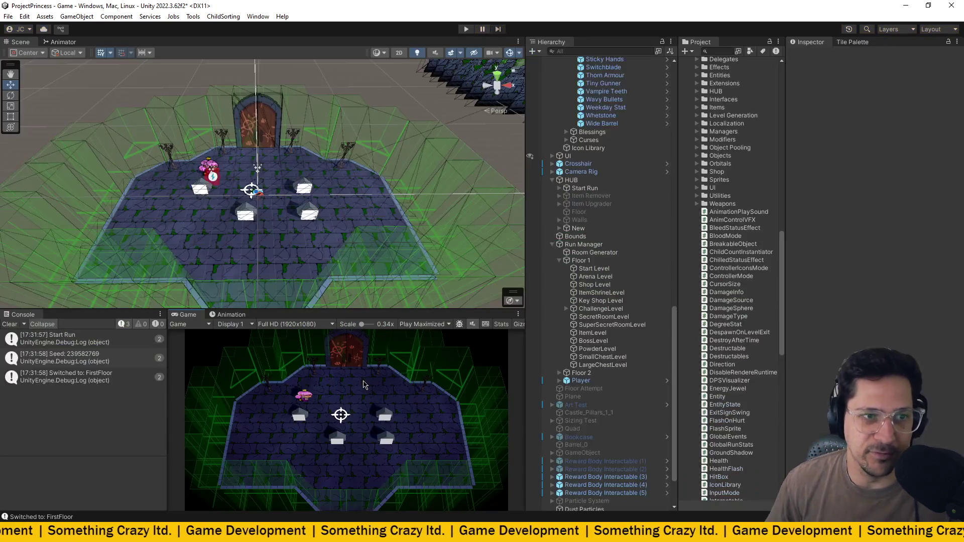
# - Delete the Update method with its T-key seed reroll from UpgradeInteractable.cs
pyautogui.hotkey('alt', 'Tab')
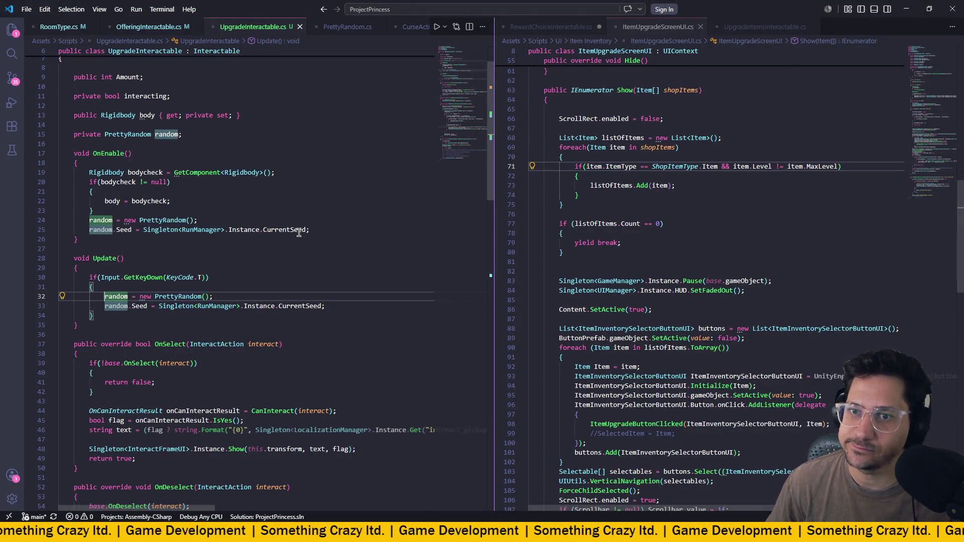
pyautogui.moveTo(78, 325)
pyautogui.mouseDown()
pyautogui.moveTo(91, 309)
pyautogui.moveTo(27, 261)
pyautogui.mouseUp()
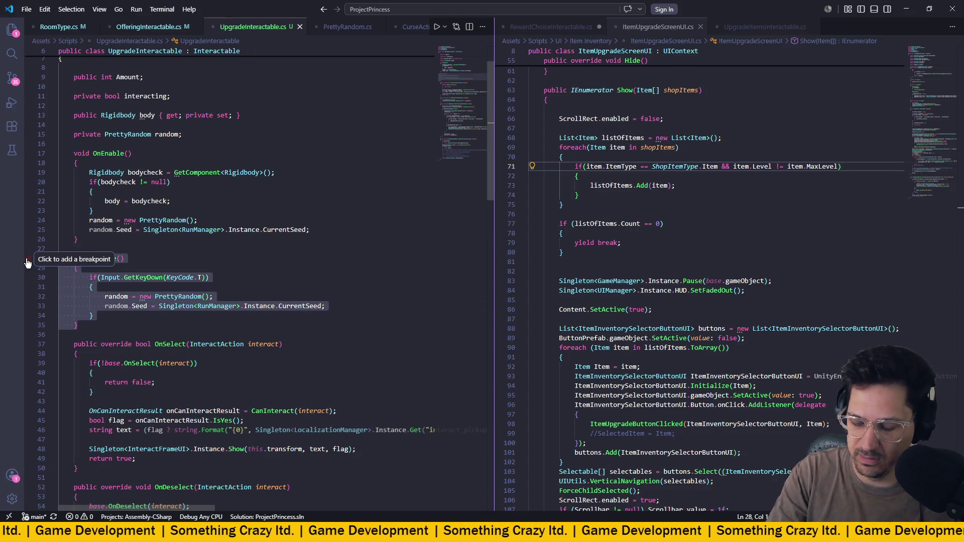
pyautogui.press('Delete')
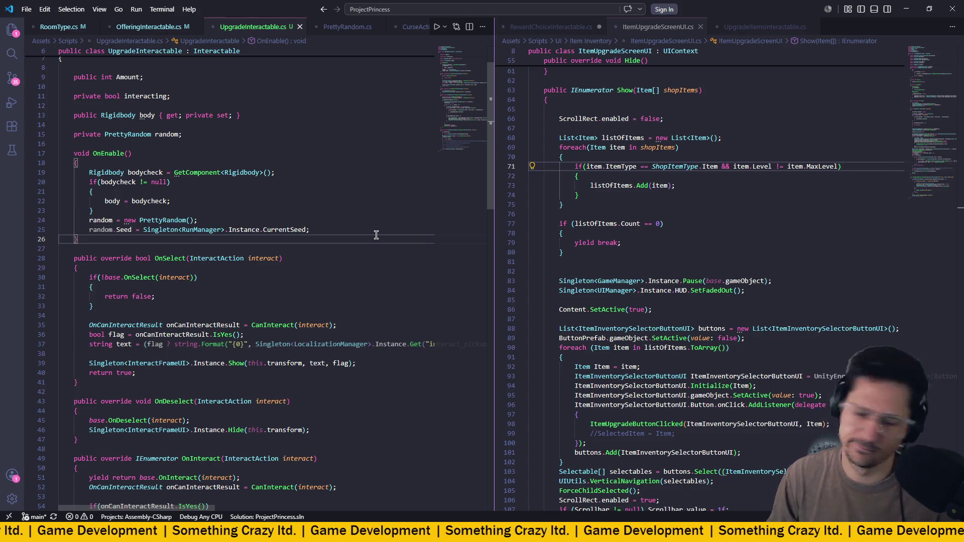
pyautogui.hotkey('alt', 'Tab')
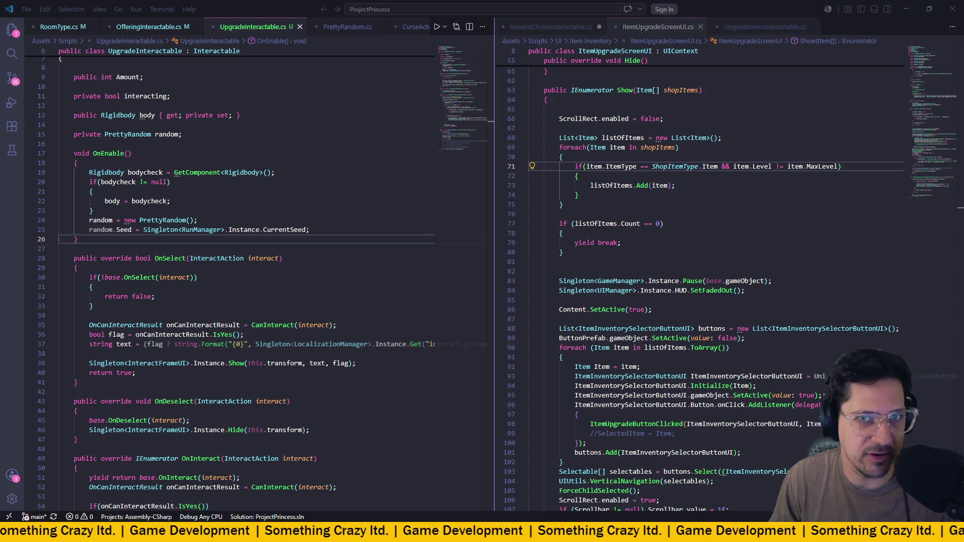
pyautogui.hotkey('alt', 'Tab')
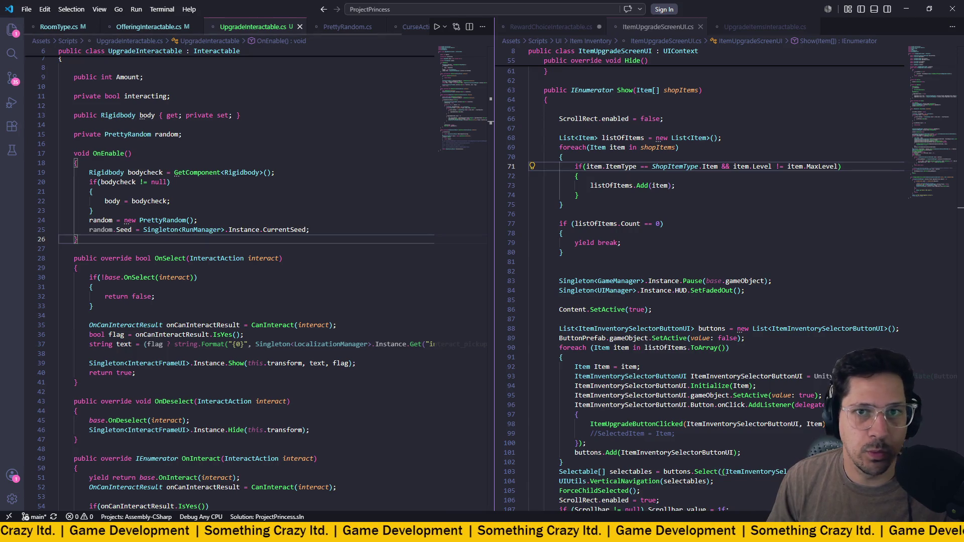
pyautogui.hotkey('alt', 'Tab')
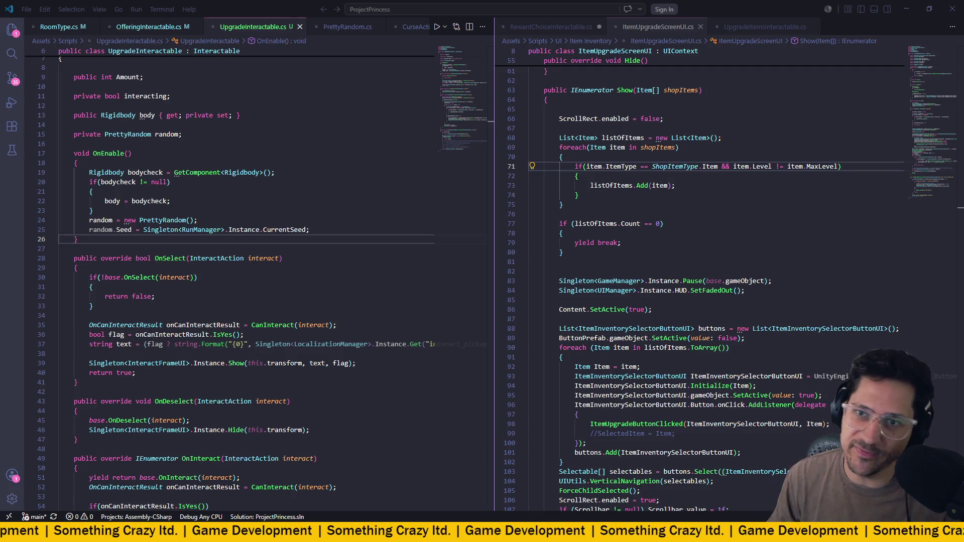
# - Check that OnEnable seeds the upgrade randomiser from RunManager.CurrentSeed, then return to Unity to recompile
pyautogui.click(219, 191)
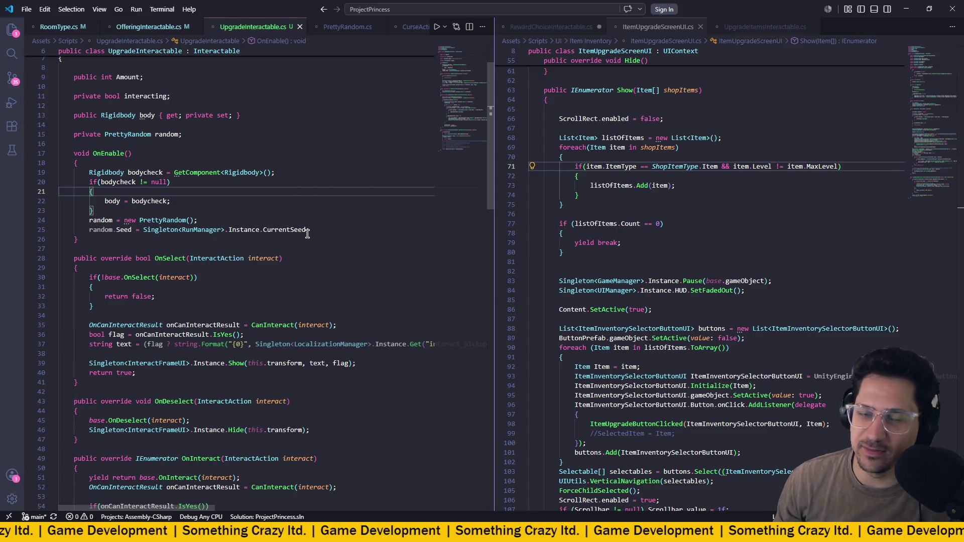
pyautogui.moveTo(306, 233)
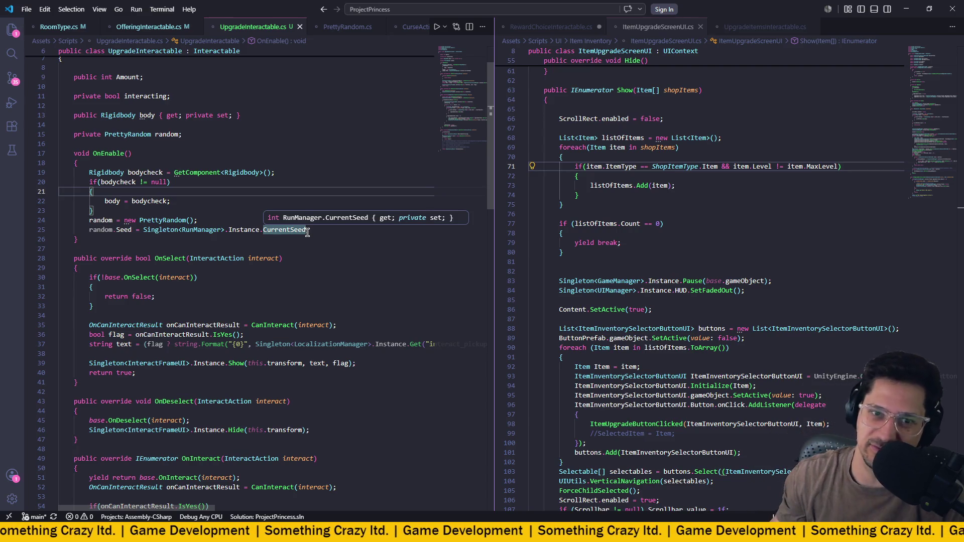
pyautogui.click(315, 221)
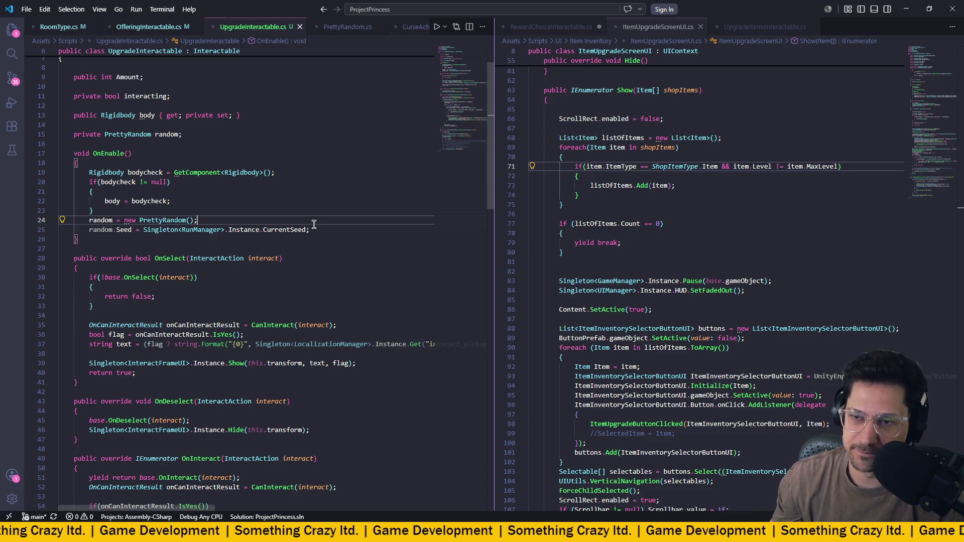
pyautogui.hotkey('alt', 'Tab')
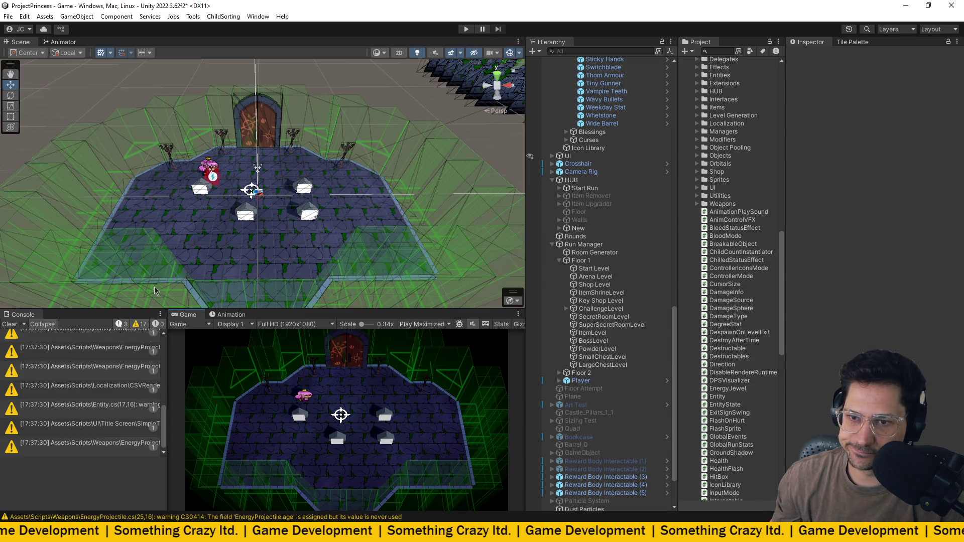
# - Clear the CS0414 and other compiler warnings from Unity's console
pyautogui.click(10, 324)
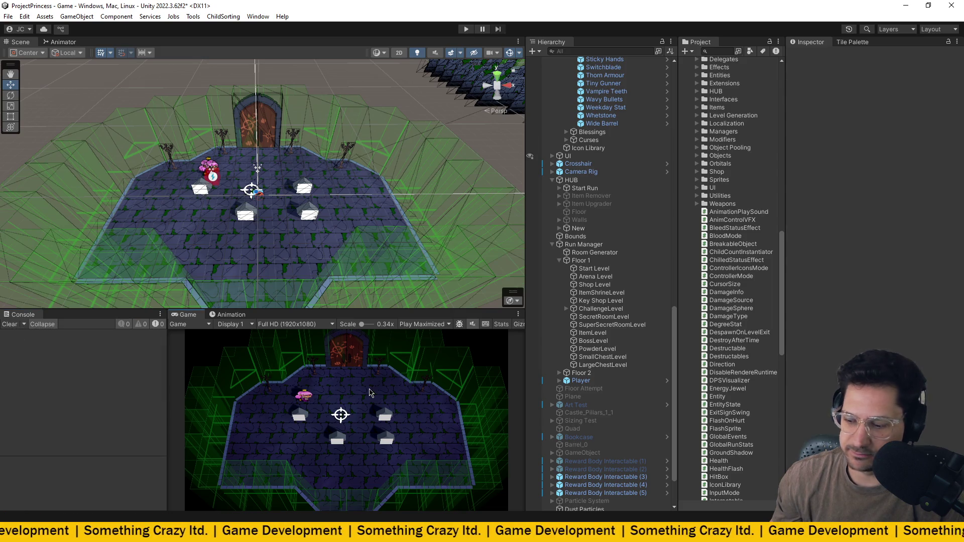